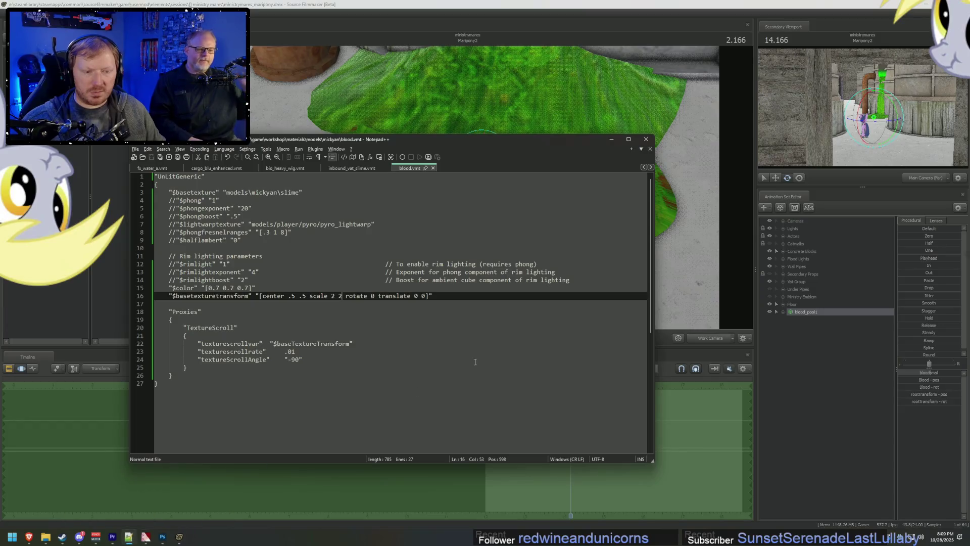
Step: Change blood.vmt's base texture to models\mickyan\slime2 and check the slime pool in the scene
click(300, 192)
text(2)
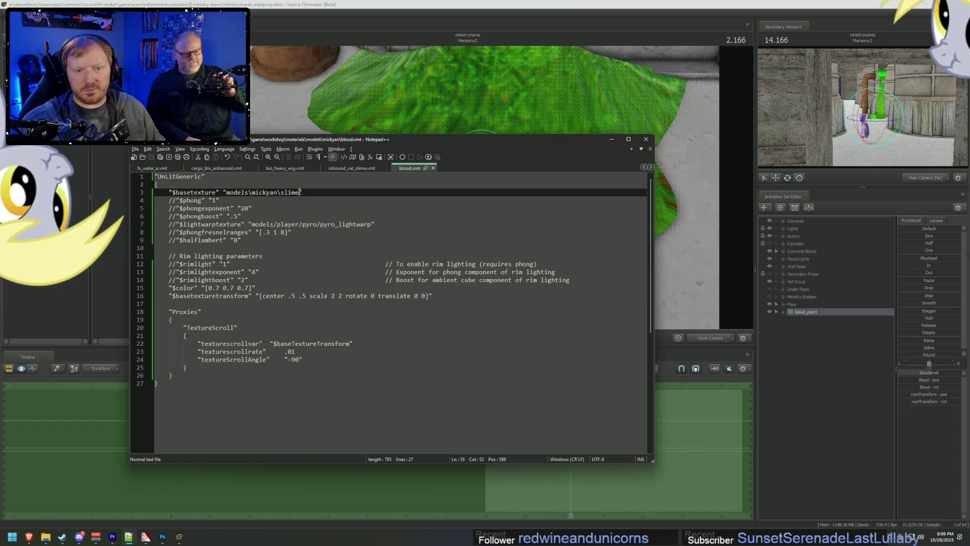
key(alt+Tab)
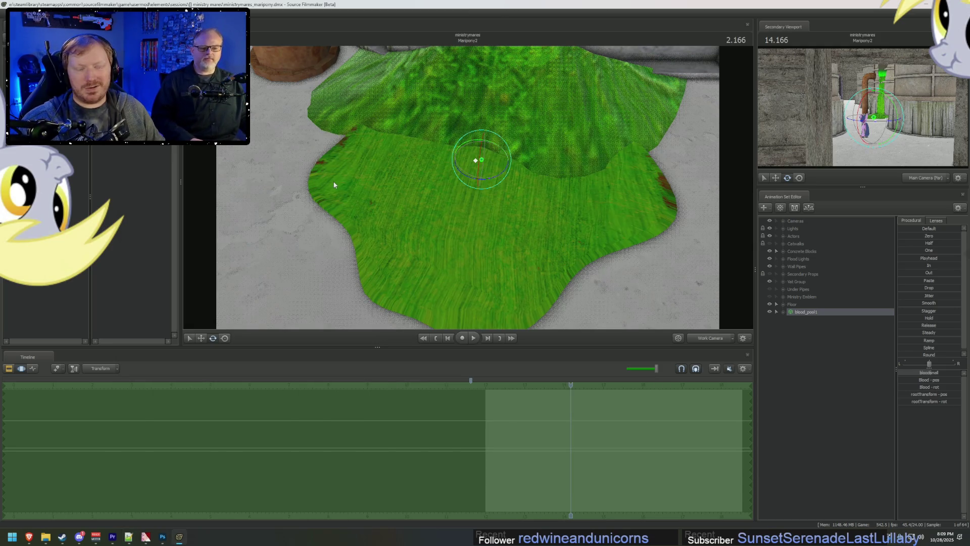
mouse_move(462, 199)
mouse_down()
mouse_move(442, 172)
mouse_move(437, 192)
mouse_move(438, 163)
mouse_up()
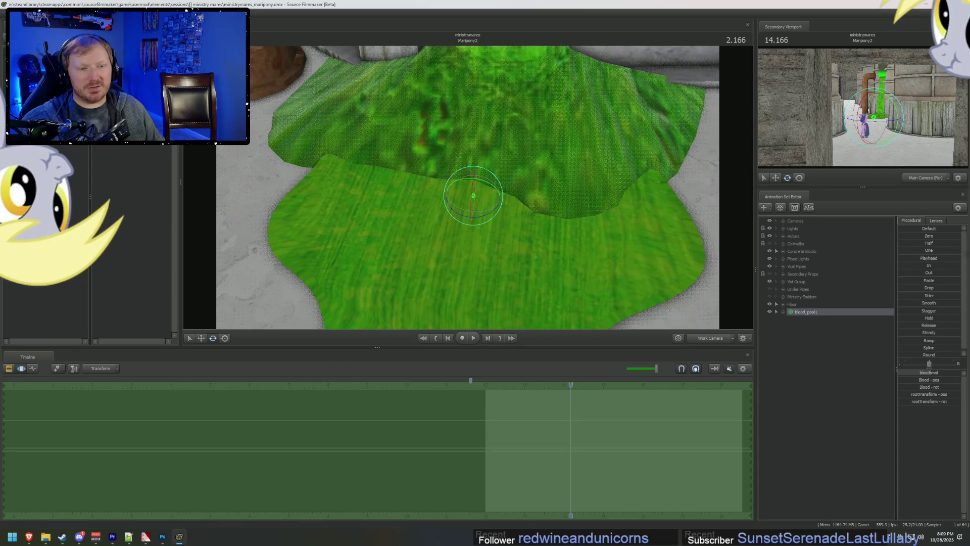
Step: Adjust the texture scroll rate value and recheck the scrolling slime in Source Filmmaker
key(alt+Tab)
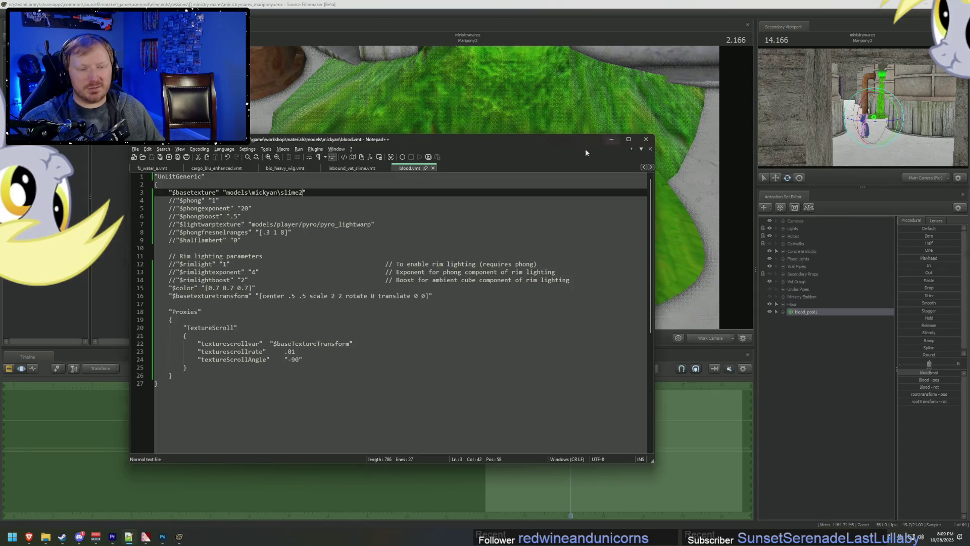
key(alt+Tab)
mouse_move(468, 190)
mouse_down()
mouse_move(468, 182)
mouse_move(468, 190)
mouse_up()
key(alt+Tab)
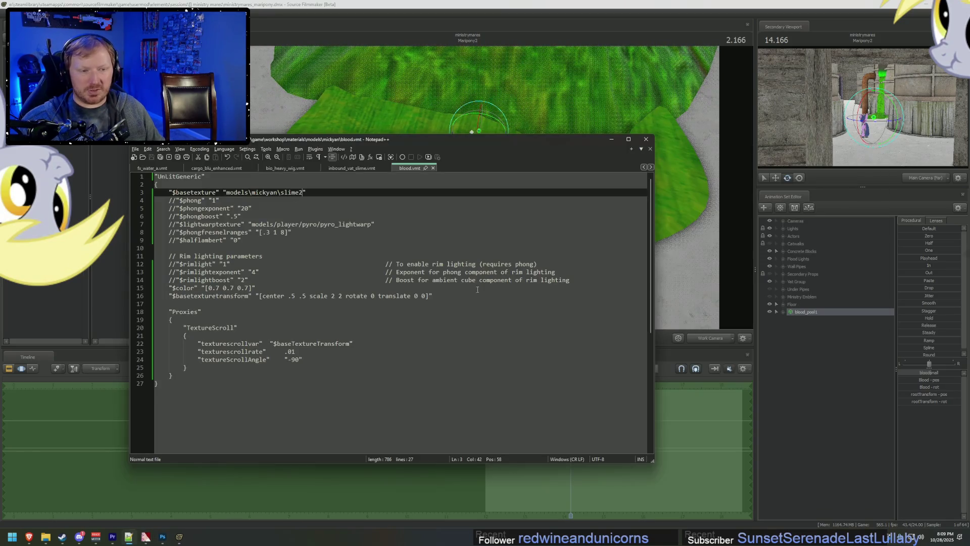
click(299, 350)
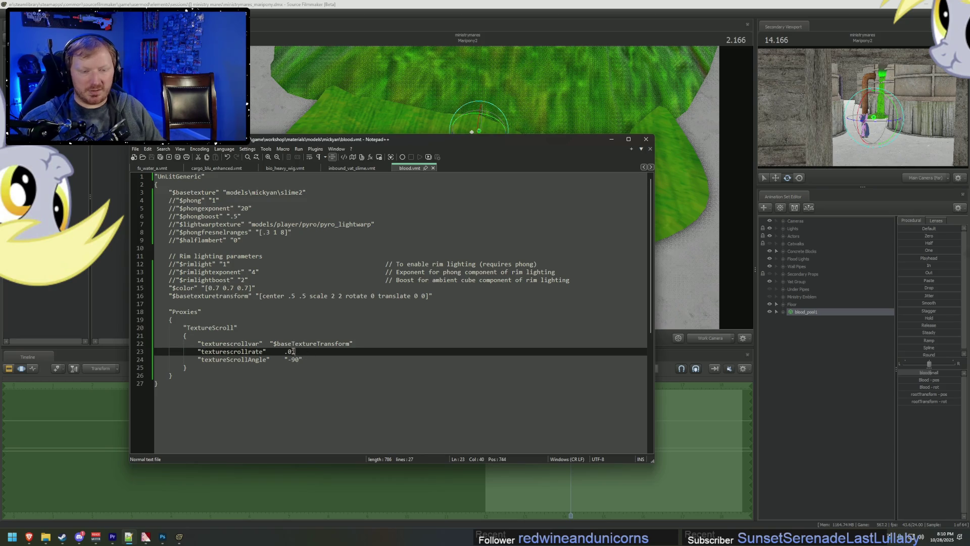
key(alt+Tab)
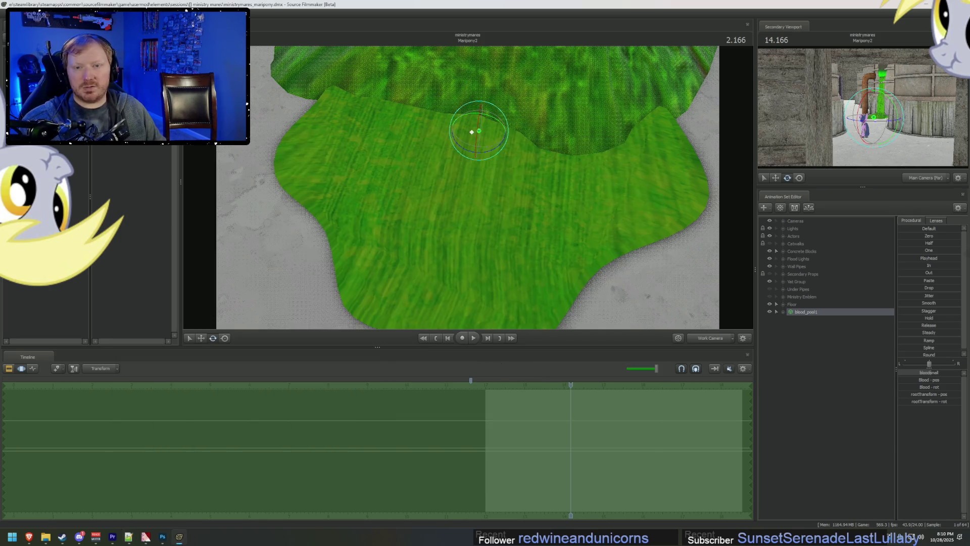
key(alt+Tab)
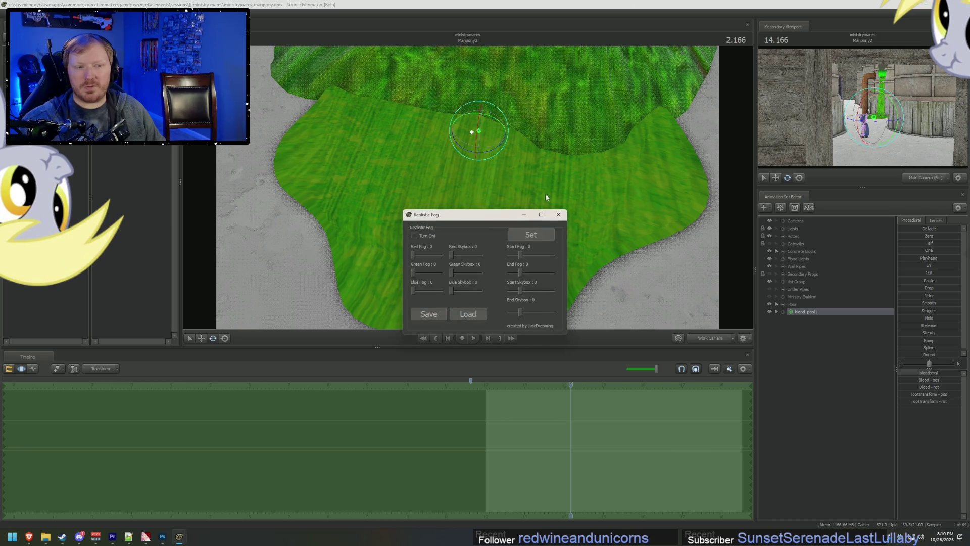
click(559, 215)
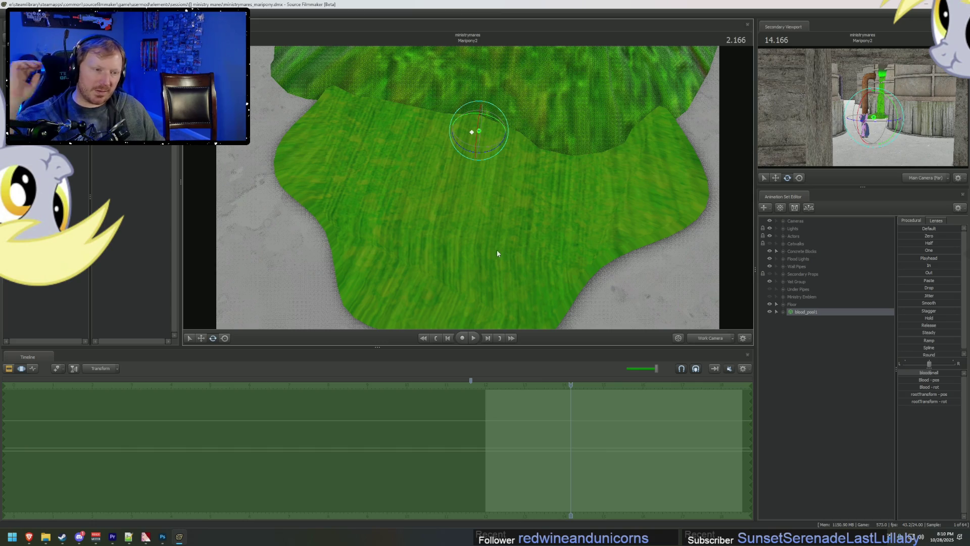
drag(468, 187, 458, 151)
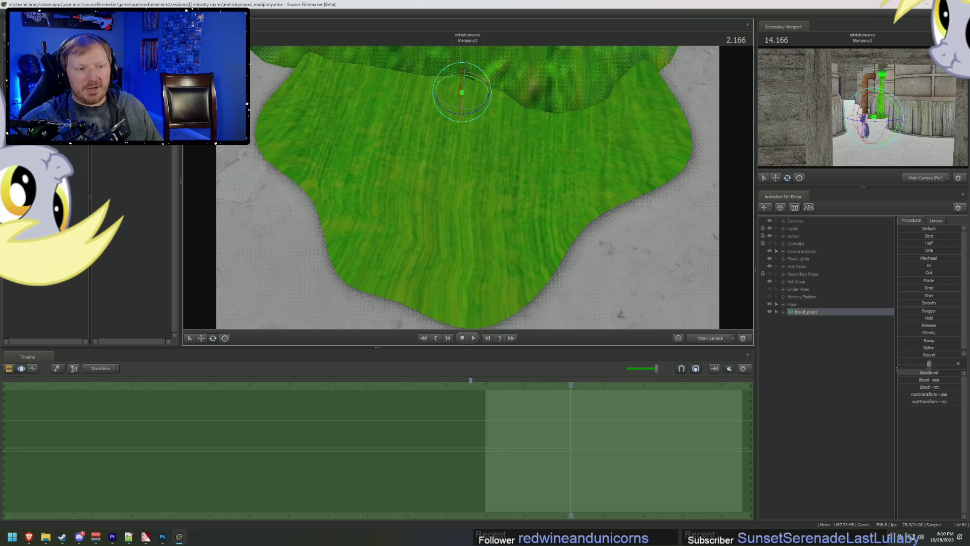
drag(468, 182, 467, 191)
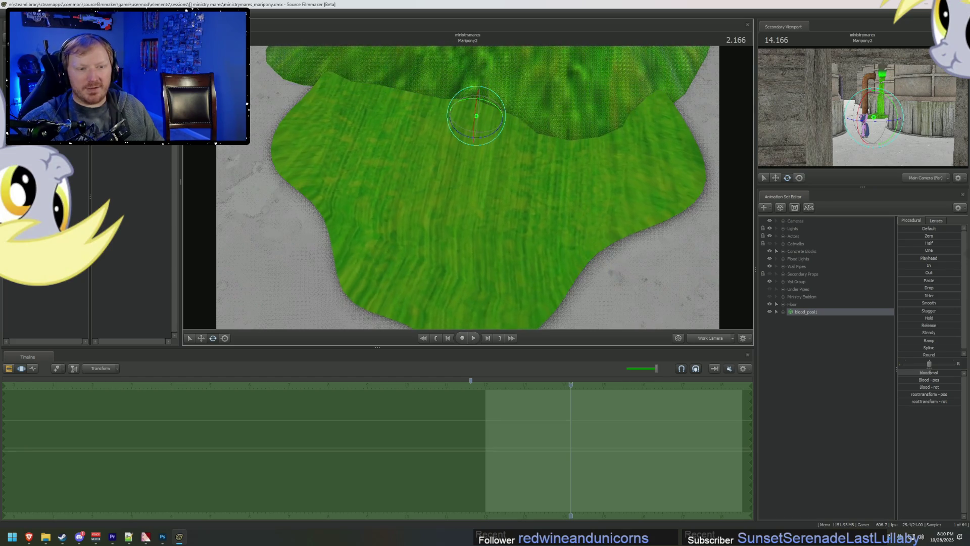
mouse_move(468, 191)
mouse_down()
mouse_move(473, 212)
mouse_move(472, 194)
mouse_up()
click(523, 110)
key(alt+Tab)
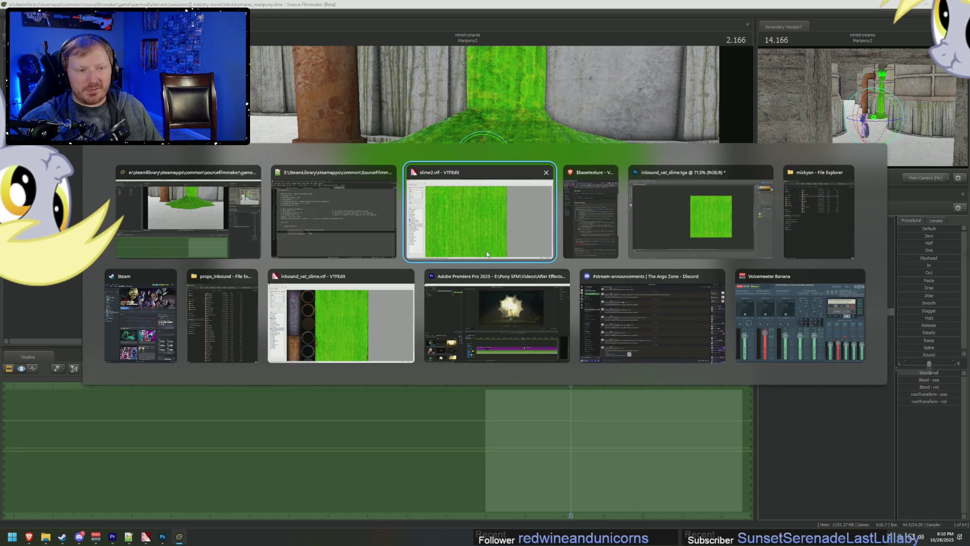
Step: Flatten the slime texture's layers into Layer 0 and try extending the crop past the canvas
click(690, 233)
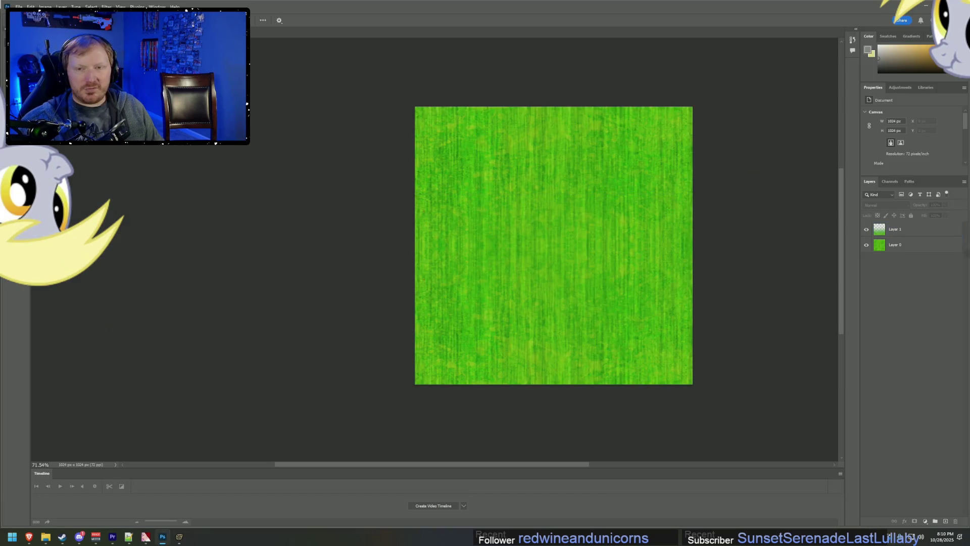
click(921, 245)
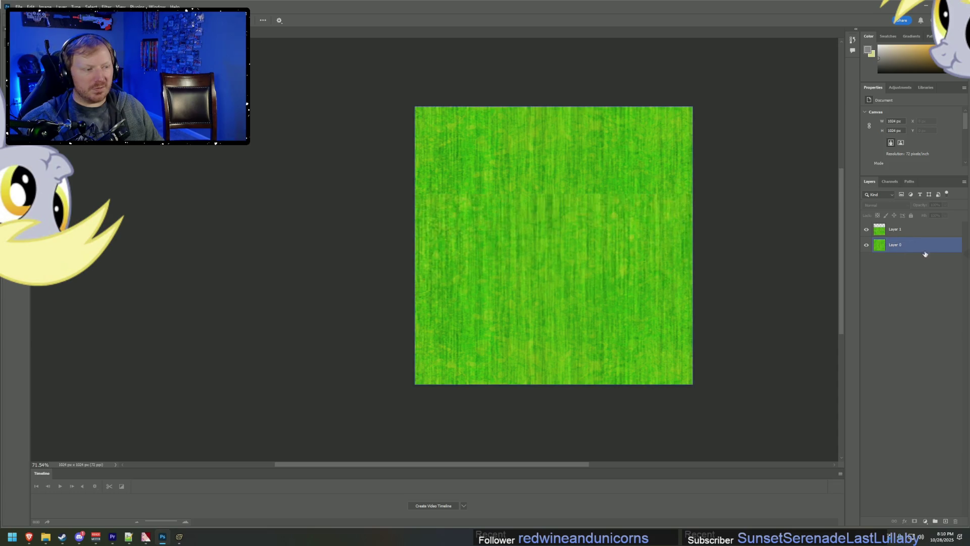
key(ctrl+e)
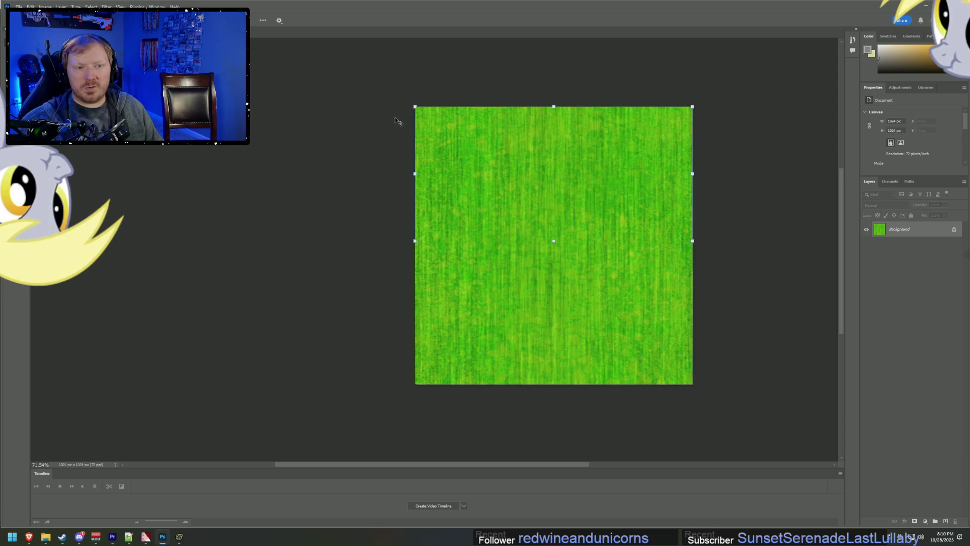
alt+scroll(540, 211, down, 5)
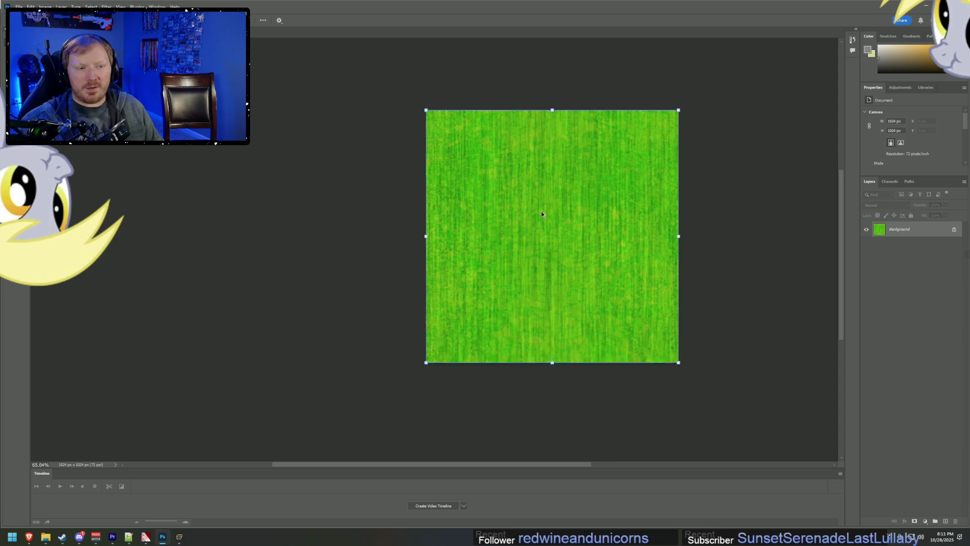
mouse_move(611, 290)
alt+mouse_down()
mouse_move(731, 371)
mouse_move(724, 381)
mouse_move(765, 336)
mouse_move(751, 303)
mouse_move(757, 311)
alt+mouse_up()
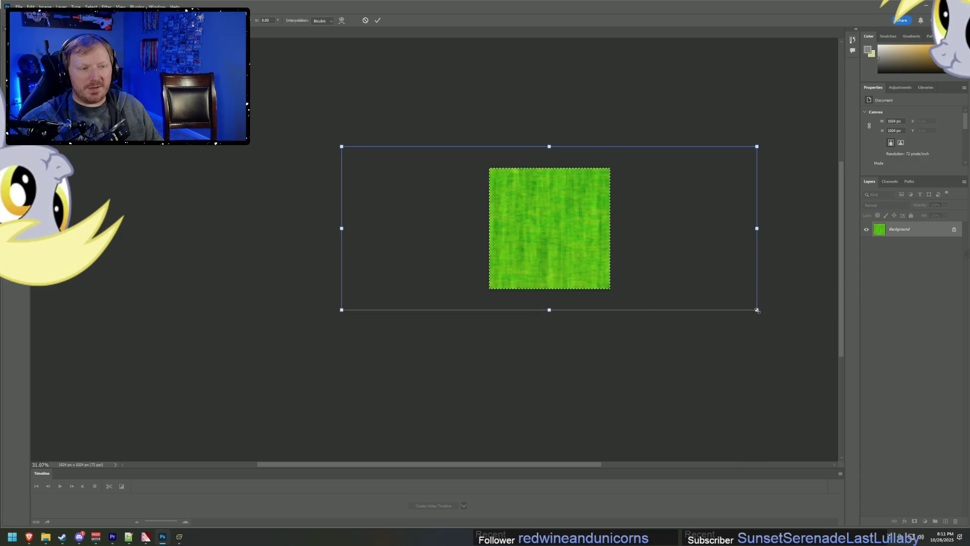
alt+scroll(569, 199, up, 5)
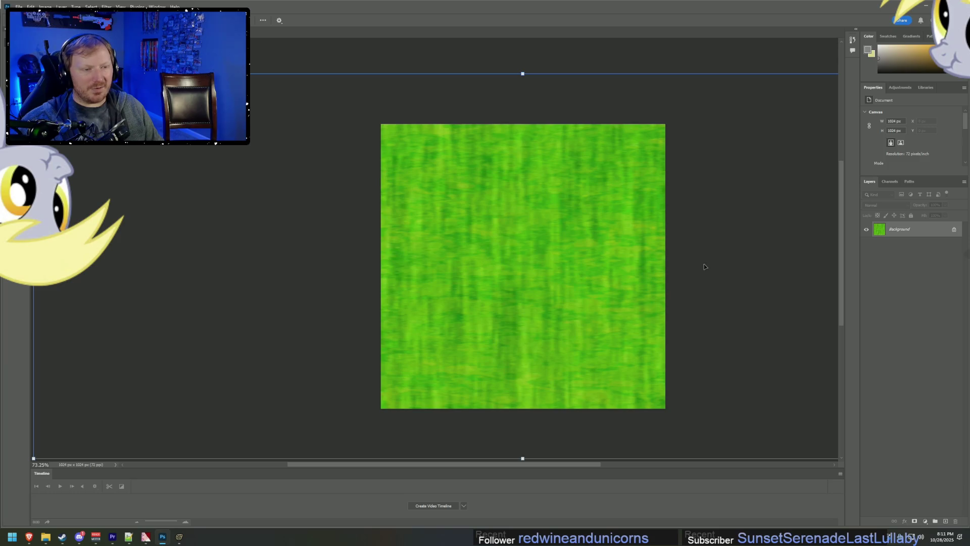
Step: Cancel the crop and convert the Background into a regular Layer 0
key(Escape)
key(m)
right_click(920, 233)
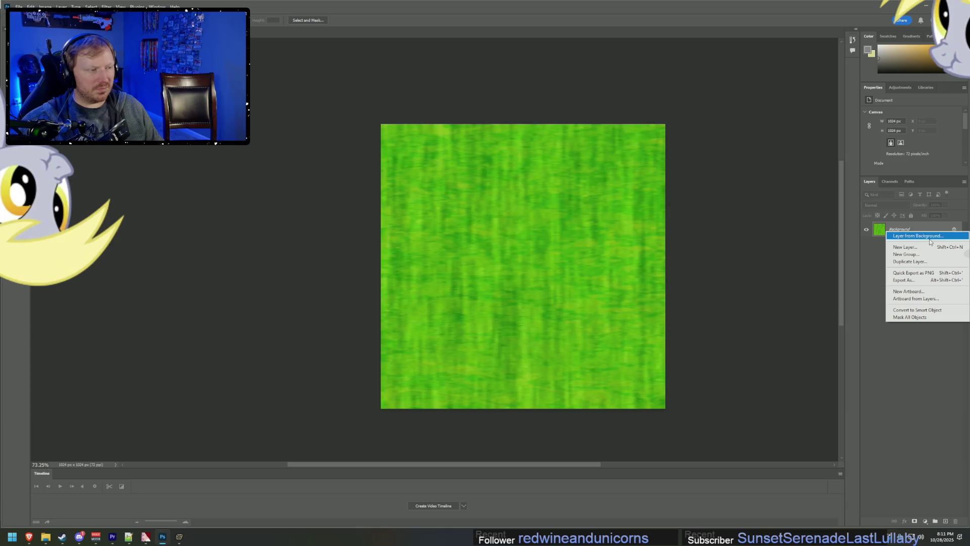
click(920, 236)
click(563, 261)
Step: Select the top three quarters of the texture and reposition a copy of it
mouse_move(401, 138)
mouse_down()
mouse_move(666, 275)
mouse_move(689, 335)
mouse_up()
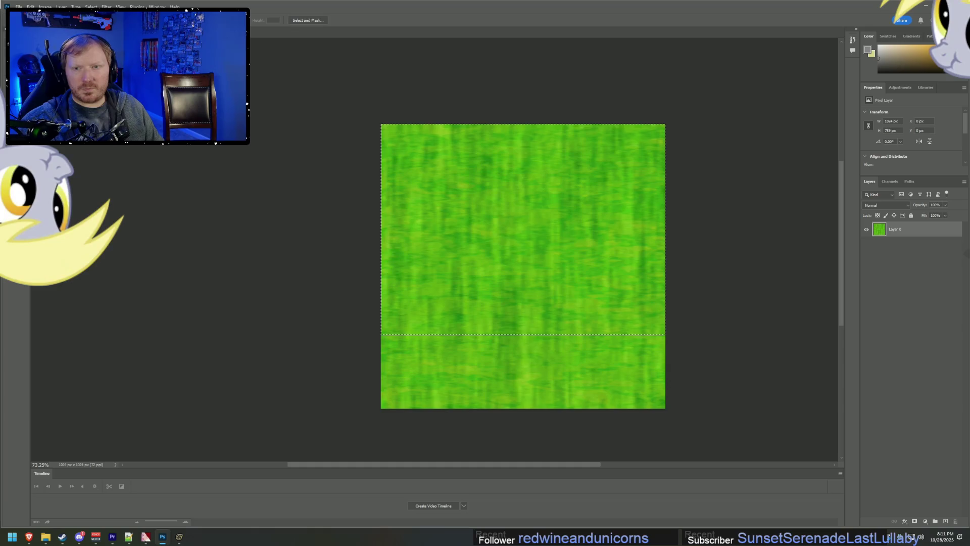
click(31, 6)
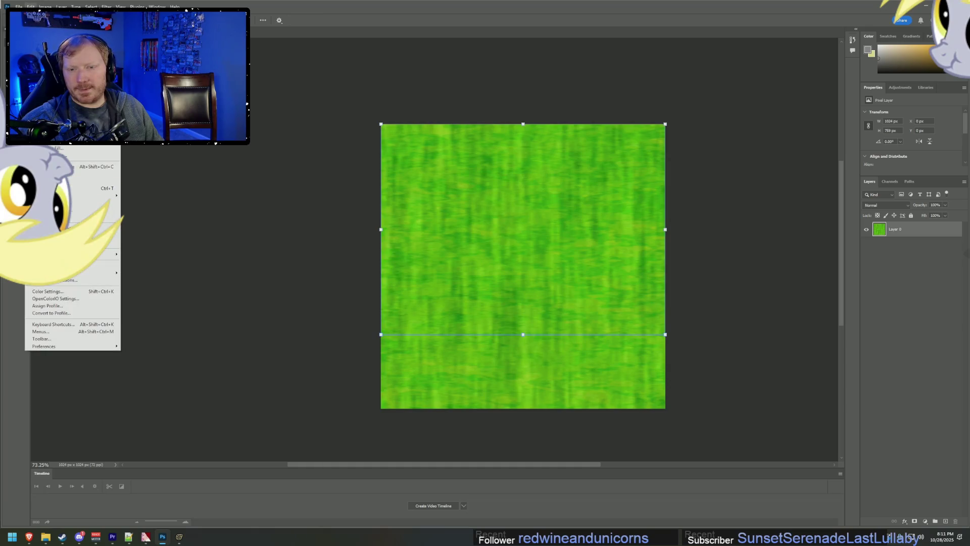
mouse_move(91, 195)
click(152, 336)
drag(477, 247, 480, 298)
key(ctrl+z)
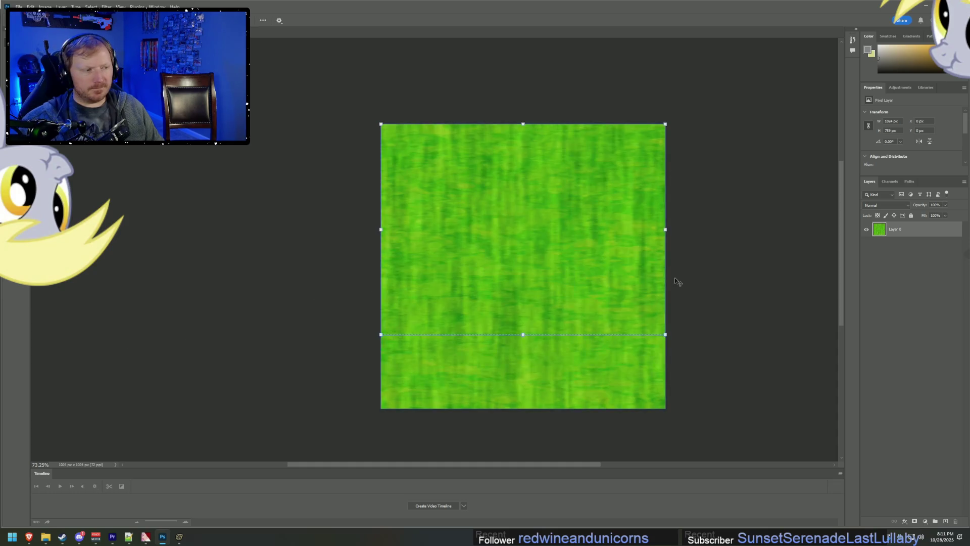
mouse_move(508, 251)
mouse_down()
mouse_move(699, 262)
mouse_move(629, 264)
mouse_move(671, 314)
mouse_move(689, 318)
mouse_up()
key(ctrl+e)
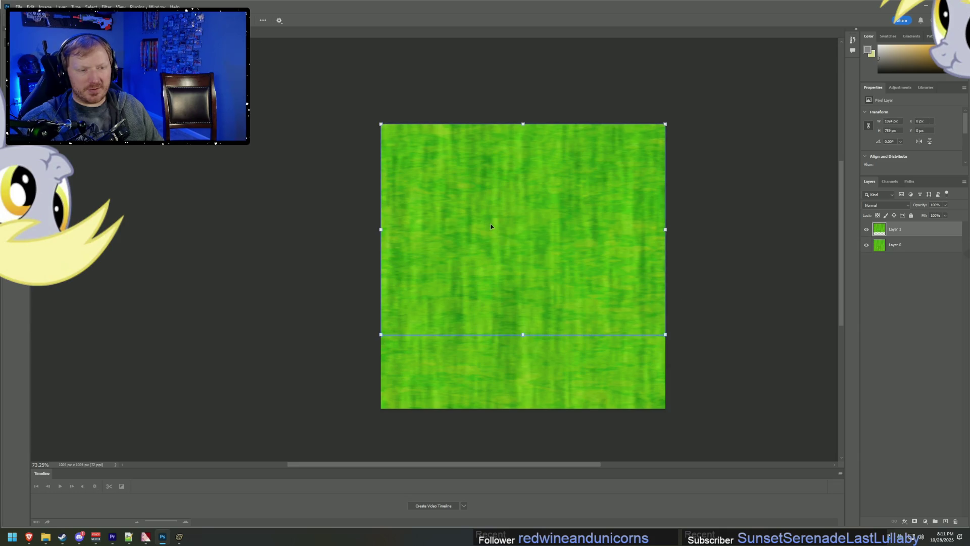
Step: Flip the copy vertically over the seam and erase the hard seam with a smaller eraser
click(32, 7)
mouse_move(96, 195)
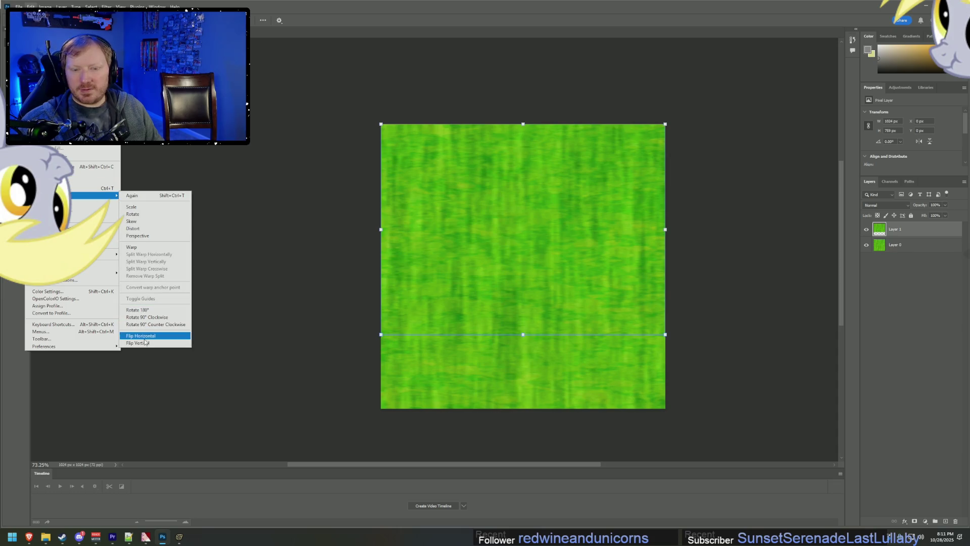
click(145, 342)
drag(544, 220, 544, 323)
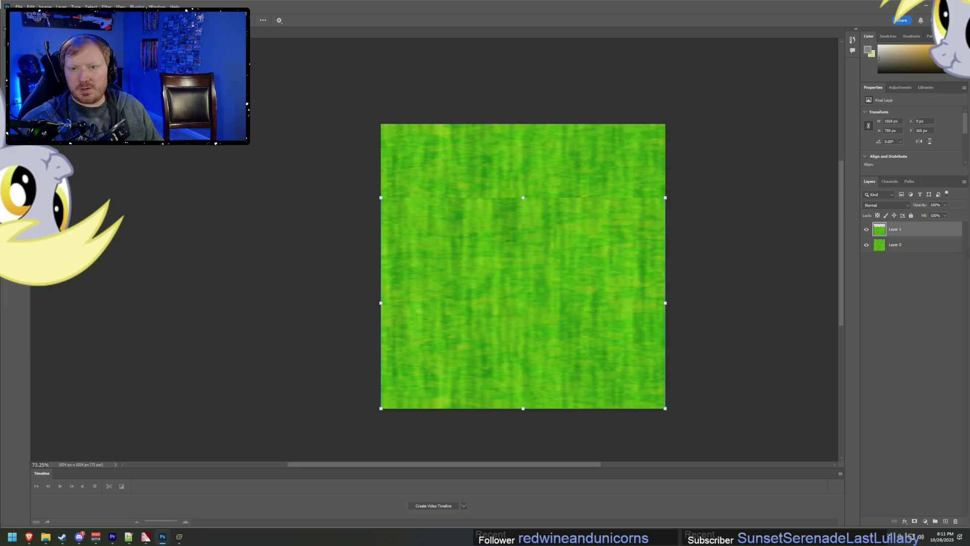
key(e)
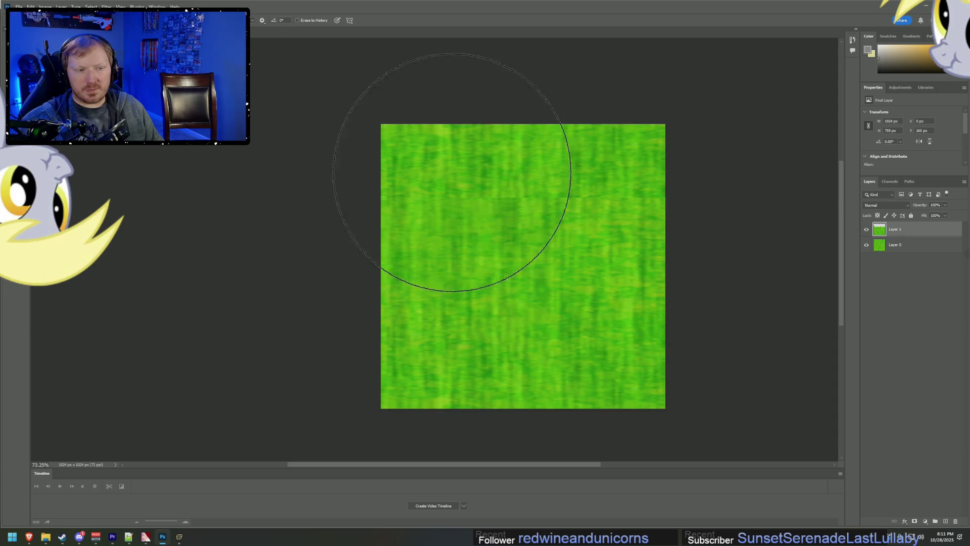
drag(433, 173, 758, 162)
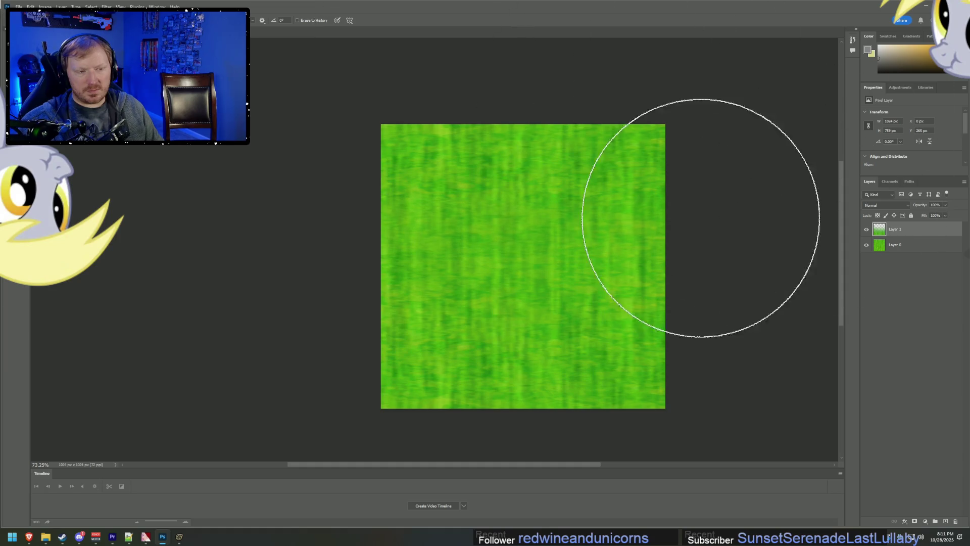
key(bracketleft)
key(bracketleft)
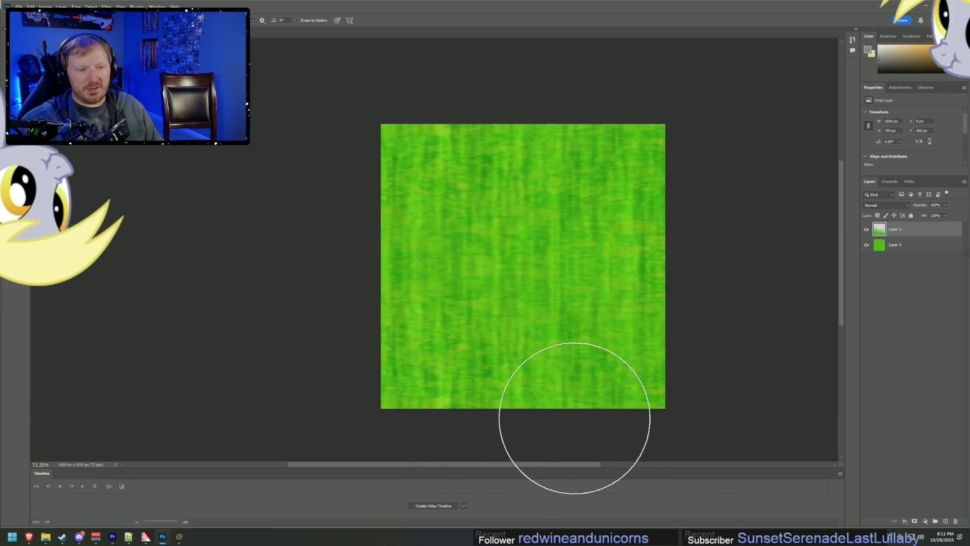
key(bracketleft)
key(bracketleft)
key(bracketleft)
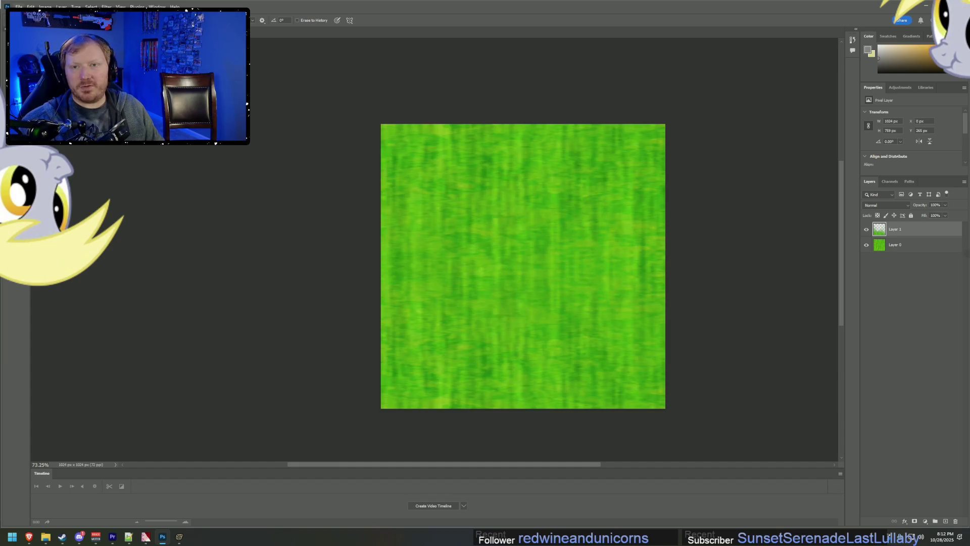
Step: Save a copy as a 32-bit Targa, replacing the existing slime.tga
click(18, 6)
key(ctrl+alt+s)
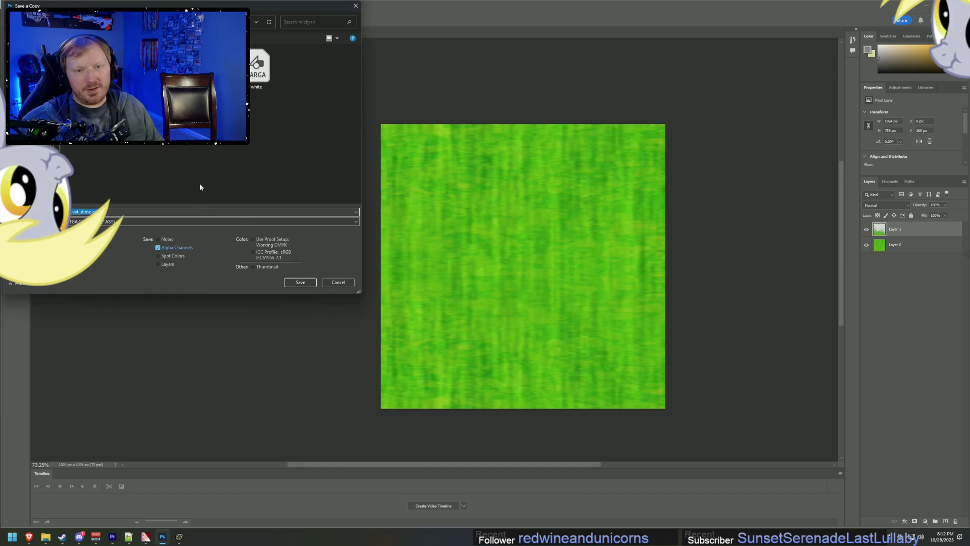
key(BackSpace)
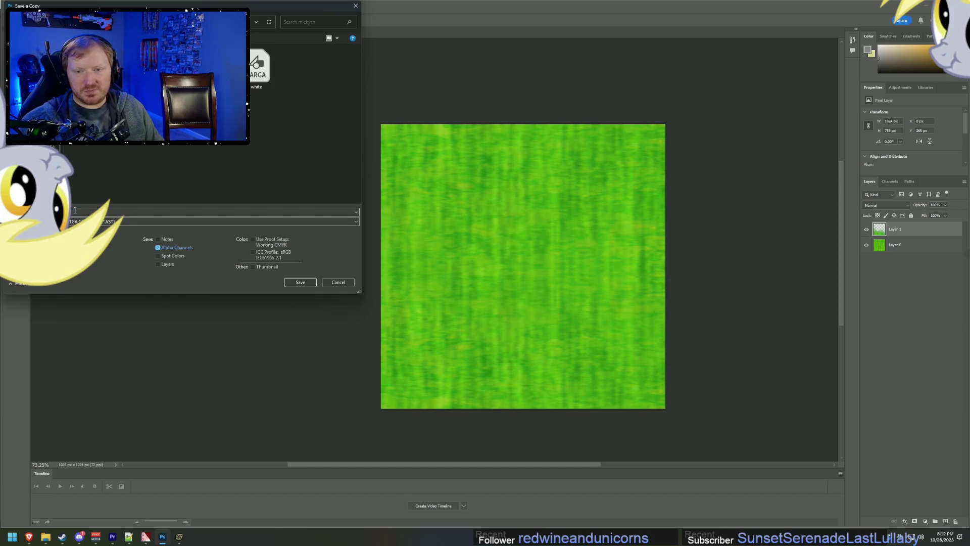
click(311, 285)
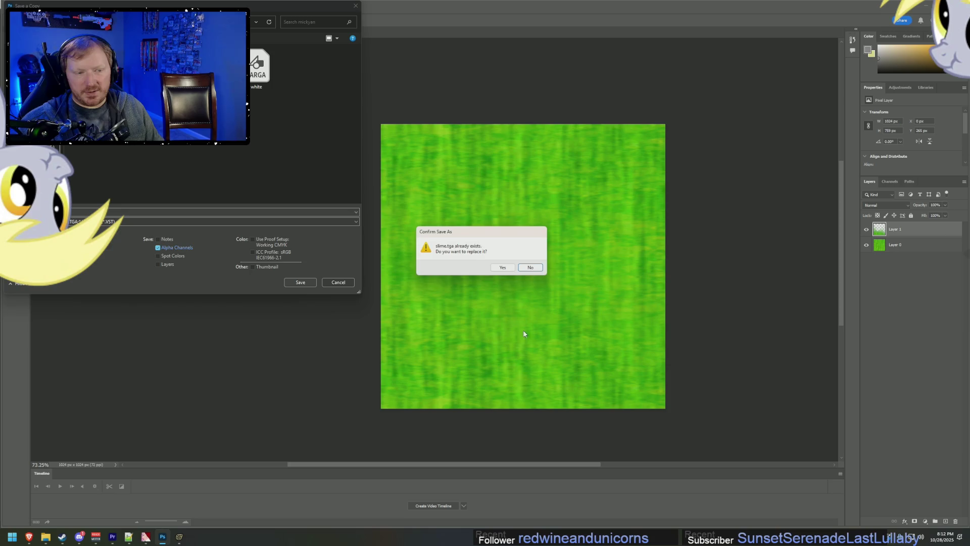
click(505, 273)
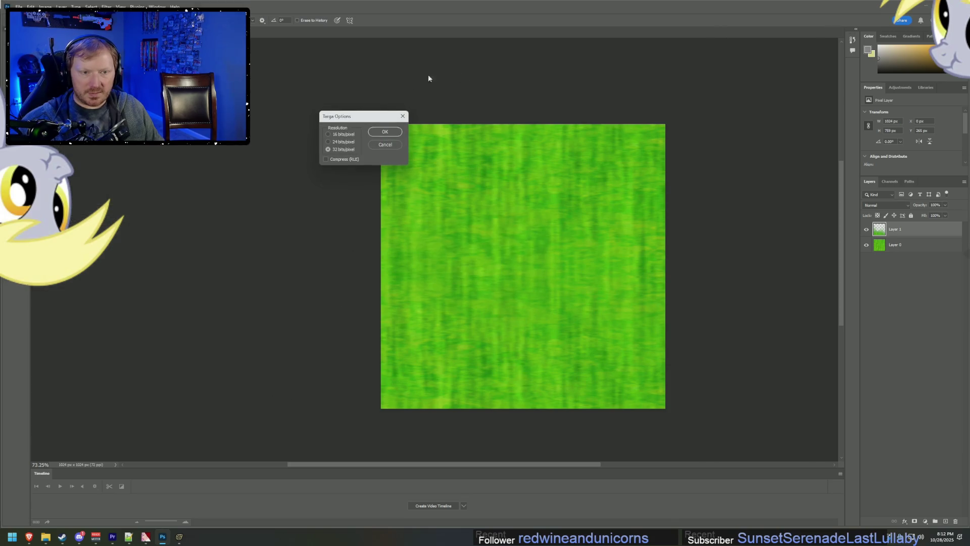
click(394, 131)
mouse_move(146, 537)
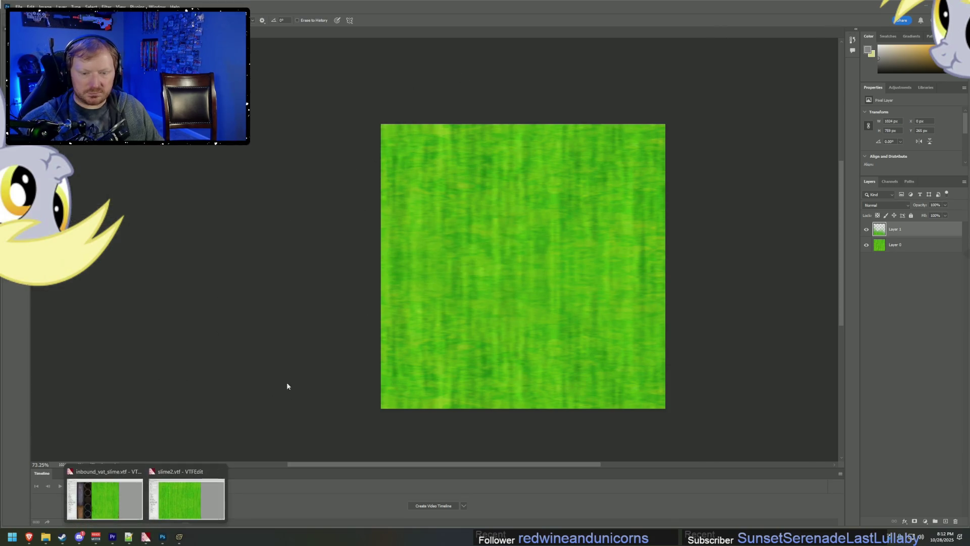
click(166, 483)
Step: Import slime.tga into VTFEdit with the default texture conversion settings
click(194, 119)
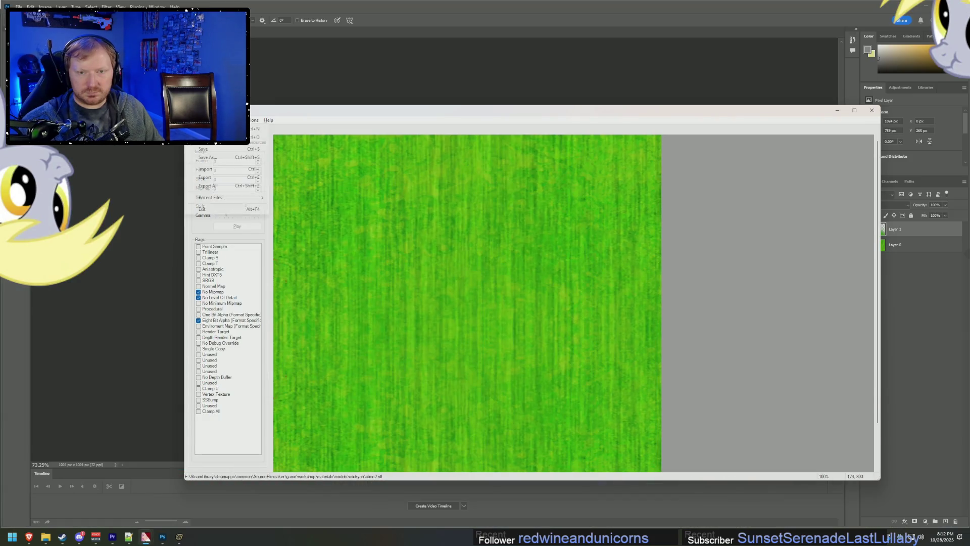
click(205, 169)
double_click(537, 303)
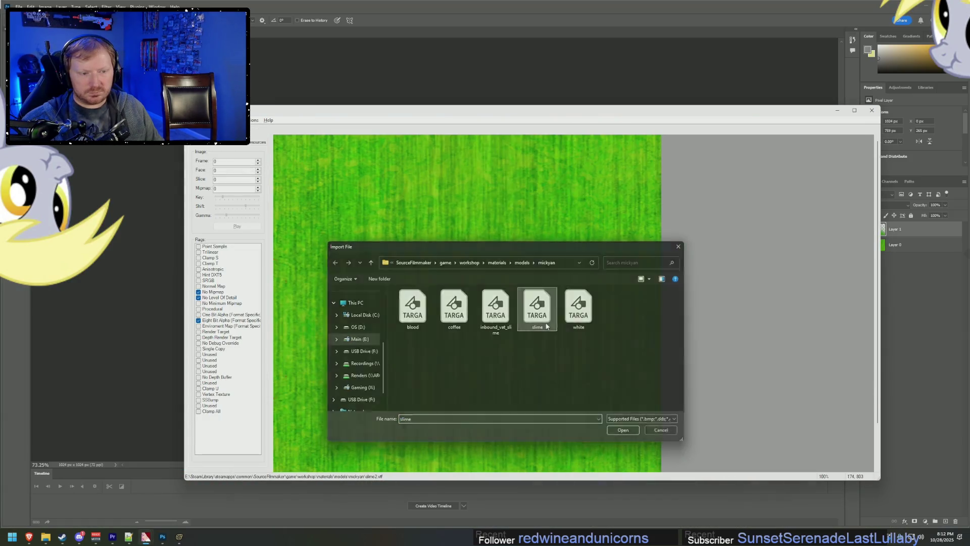
click(582, 369)
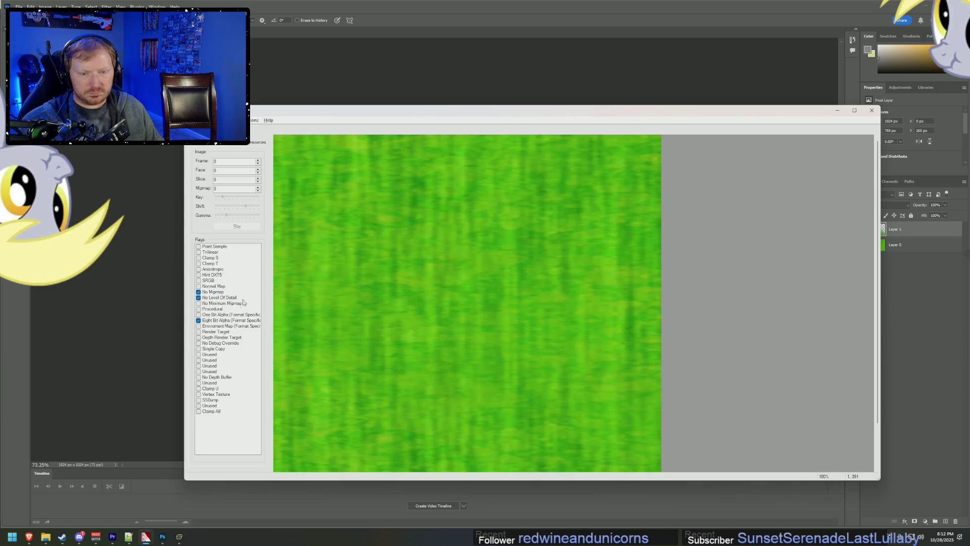
Step: Save the converted texture under the new name slime3.vtf
click(195, 120)
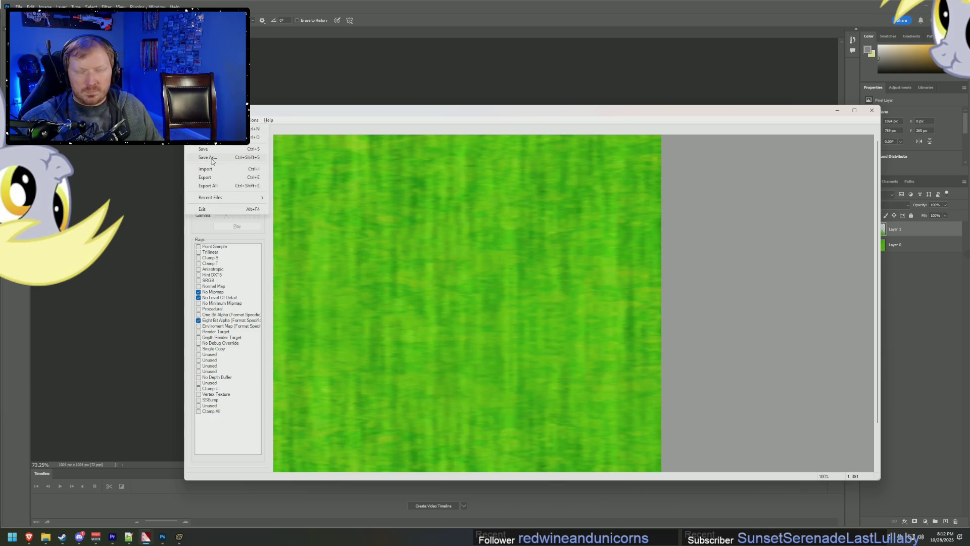
click(208, 157)
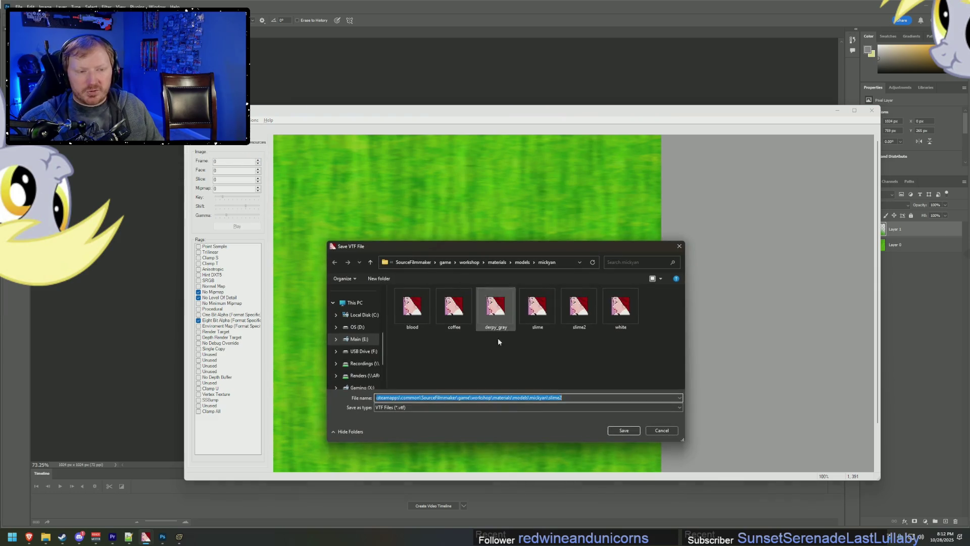
click(570, 398)
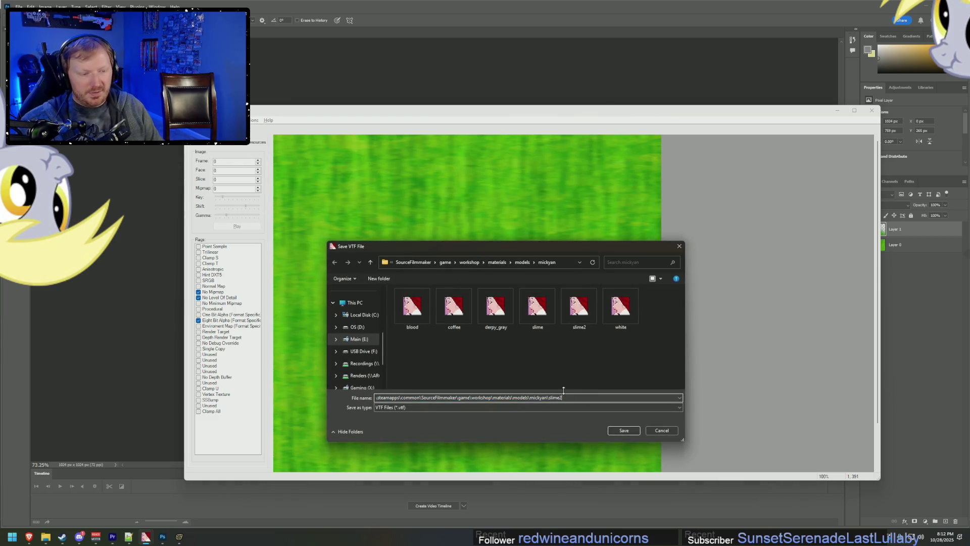
text(3)
key(Return)
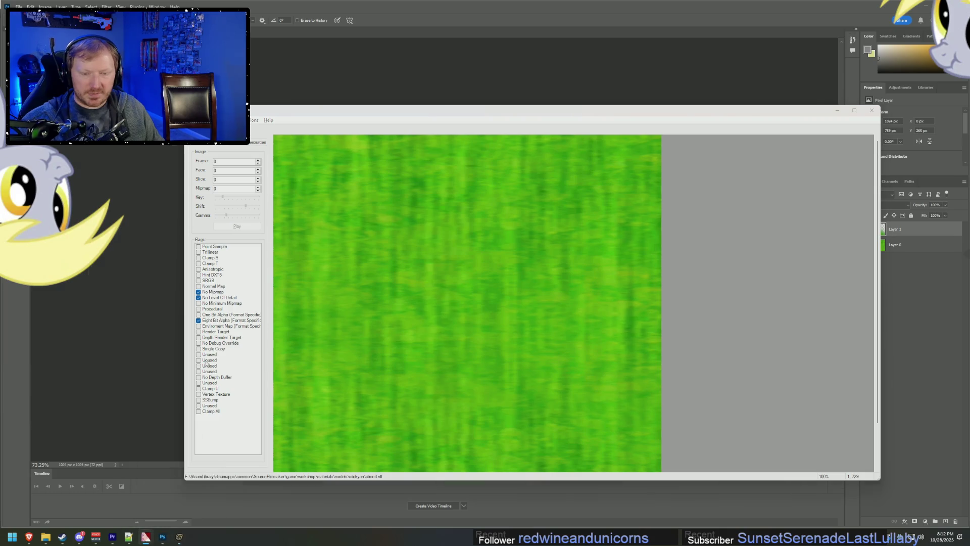
click(179, 537)
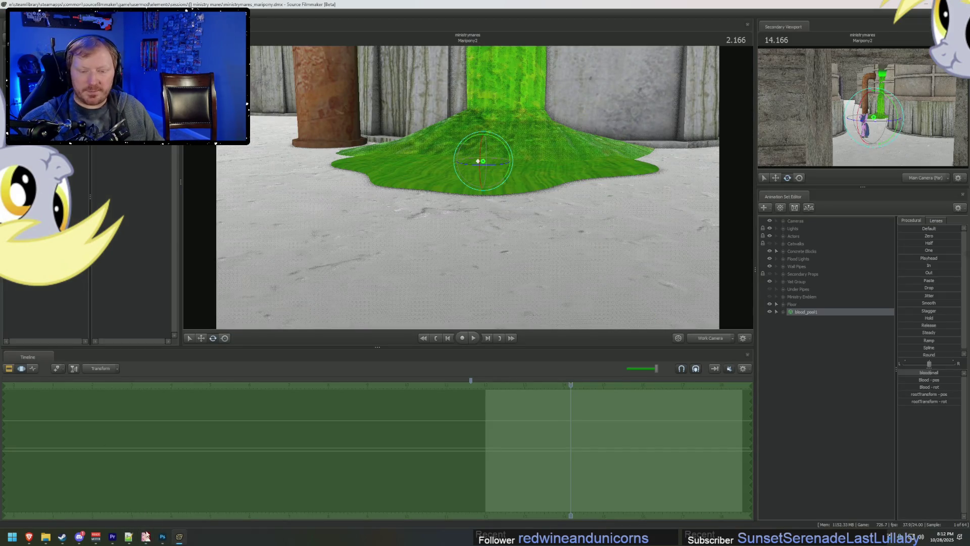
click(134, 537)
click(301, 193)
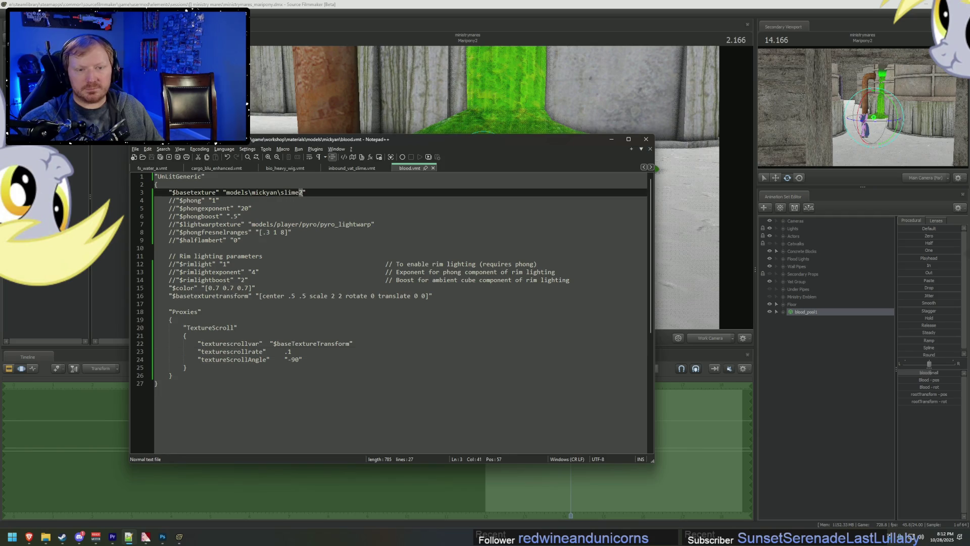
Step: Change the base texture from slime2 to slime3 and save blood.vmt
click(335, 225)
key(ctrl+s)
key(alt+Tab)
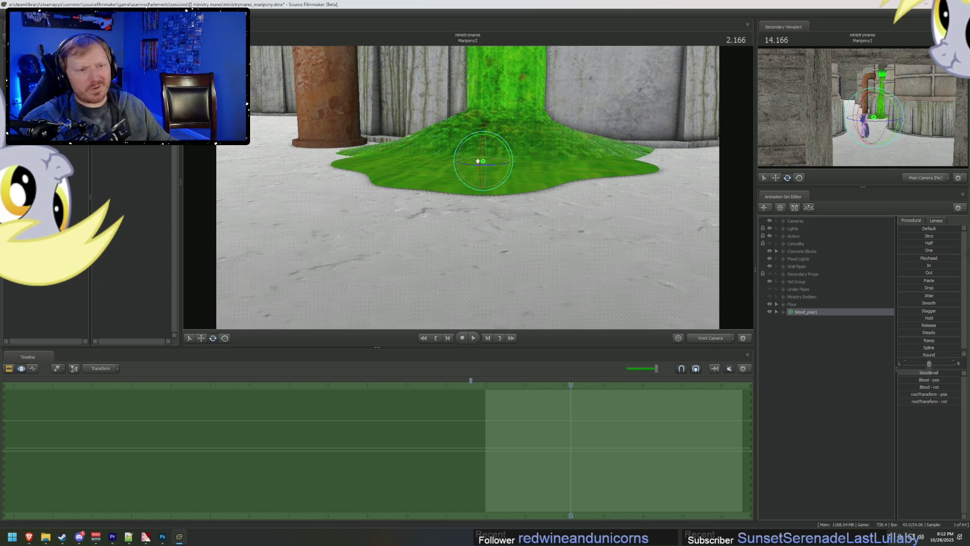
Step: Fly the work camera close over the slime pool and pillar base, then pull back to view it all
key(w)
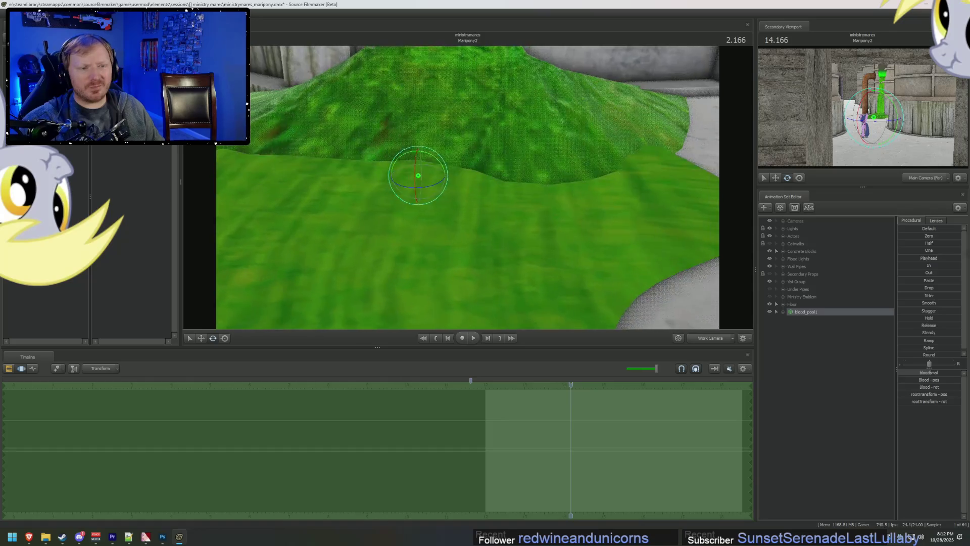
key(w)
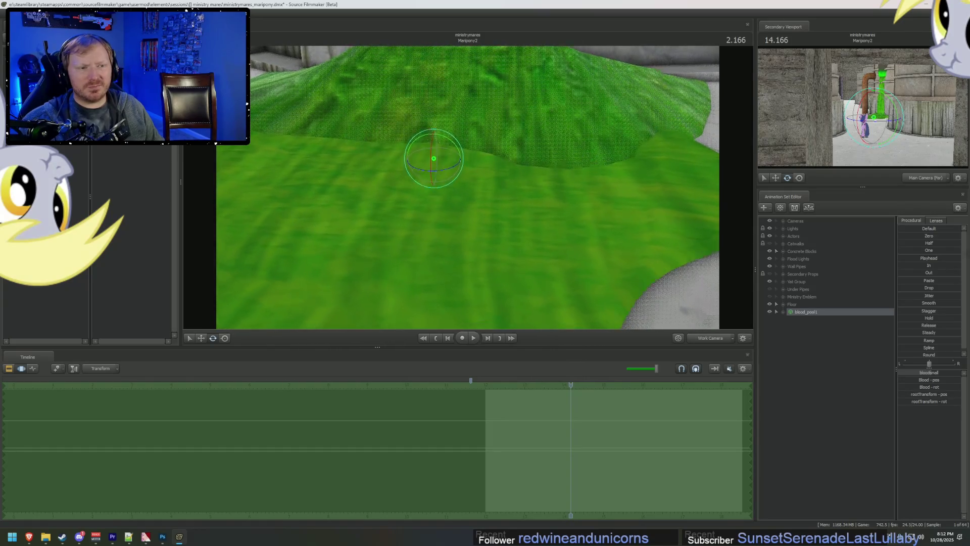
key(w)
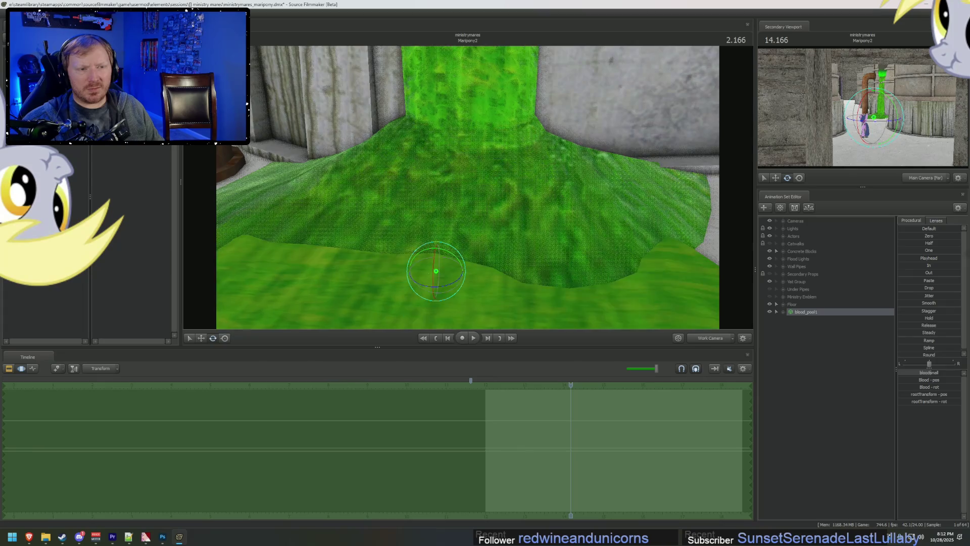
key(w)
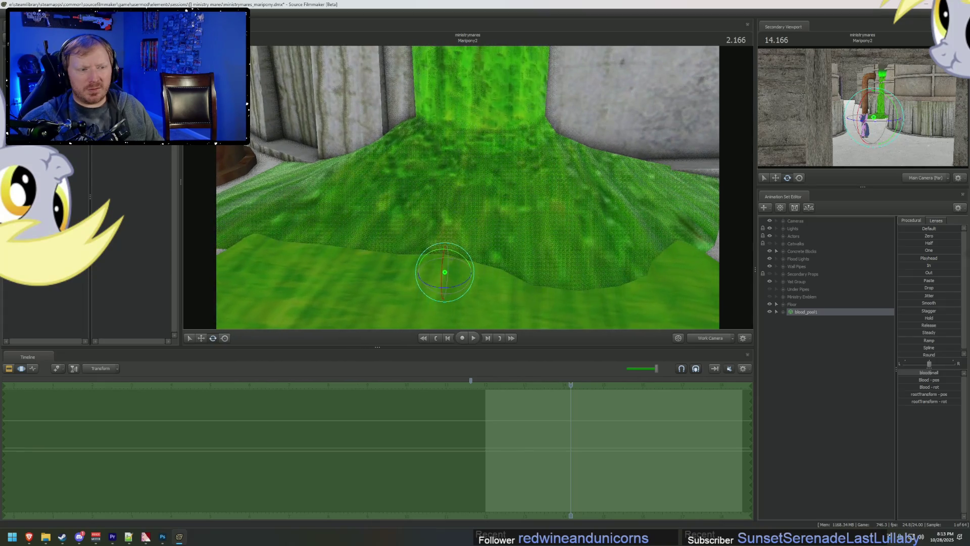
key(w)
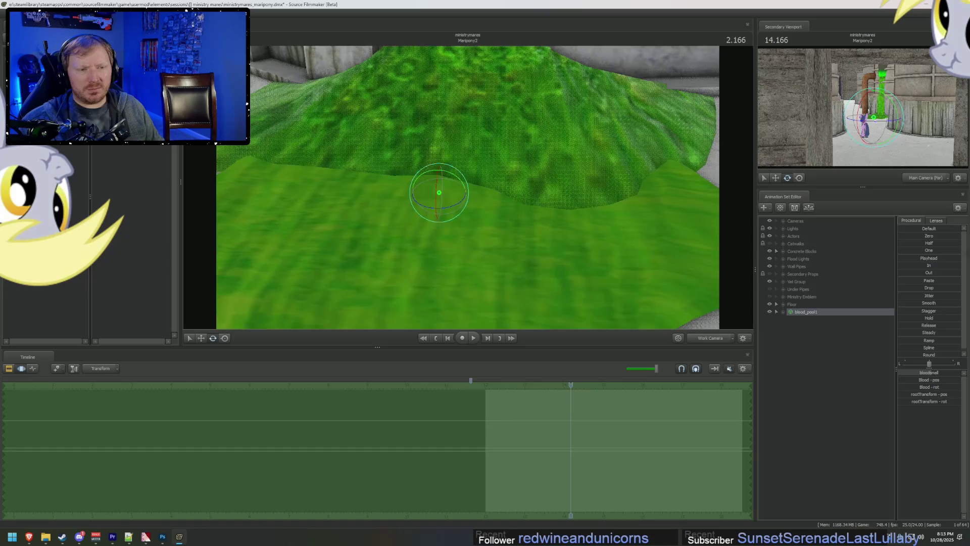
right_click(571, 182)
key(Escape)
key(s)
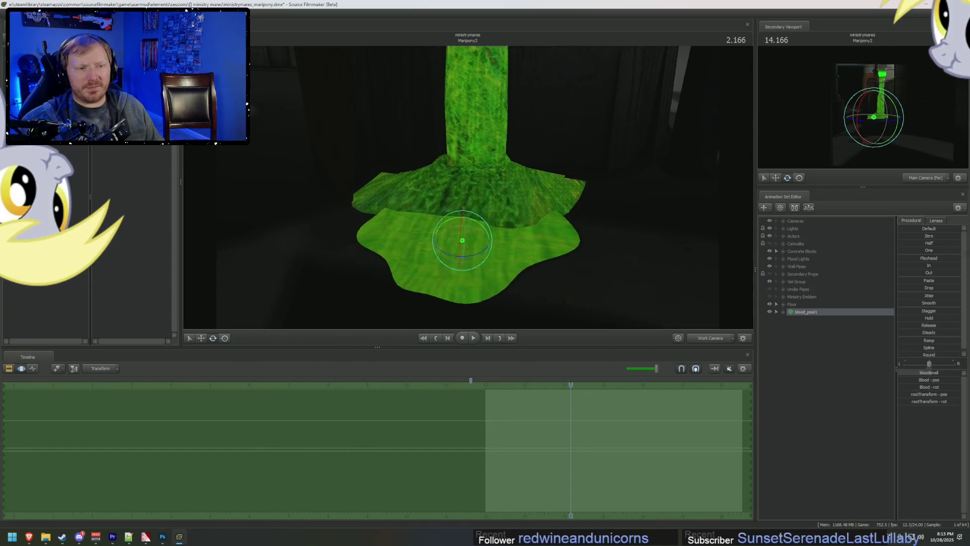
key(alt+Tab)
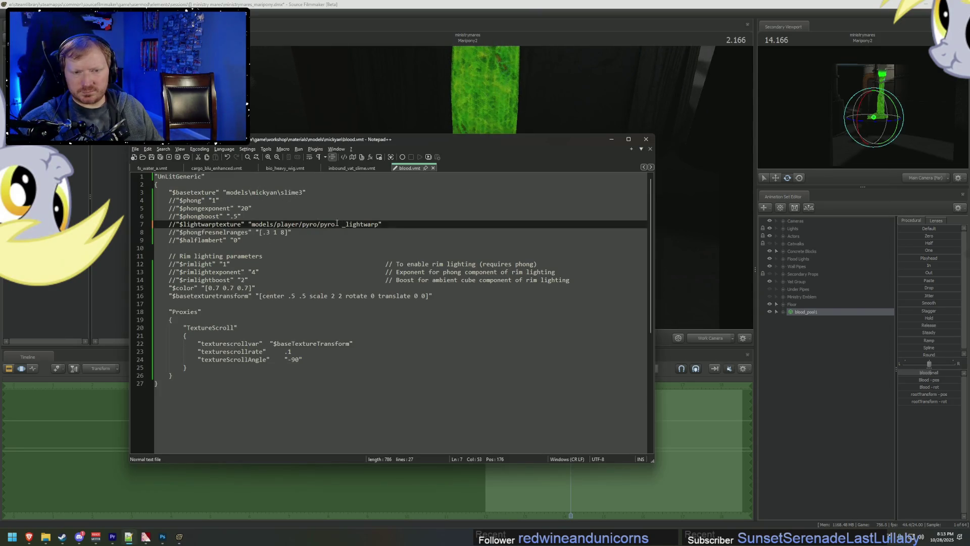
Step: Set blood.vmt's $color tint to [0.4 0.4 0.4], save, and check it in Source Filmmaker
click(223, 287)
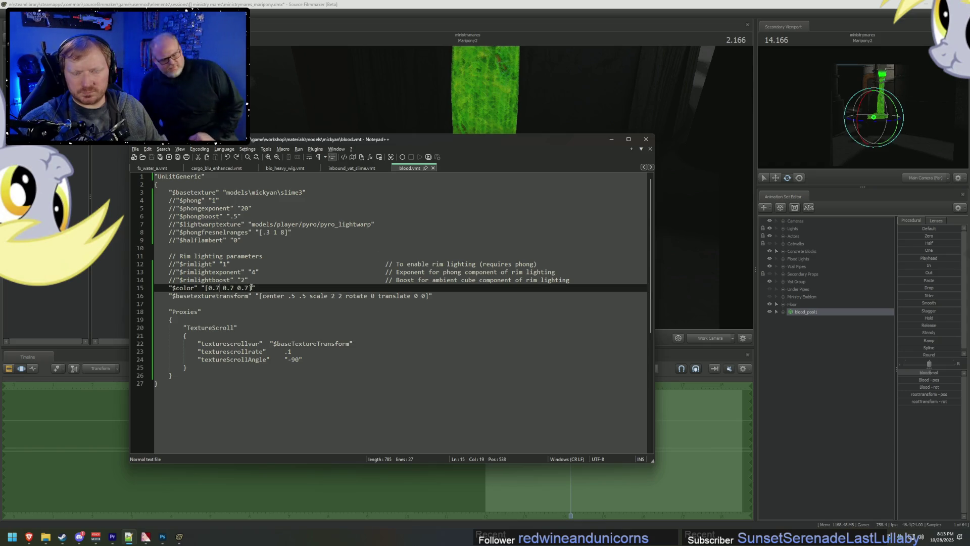
key(BackSpace)
key(BackSpace)
text(4)
key(Delete)
key(Delete)
key(Delete)
text(0.4 0.4)
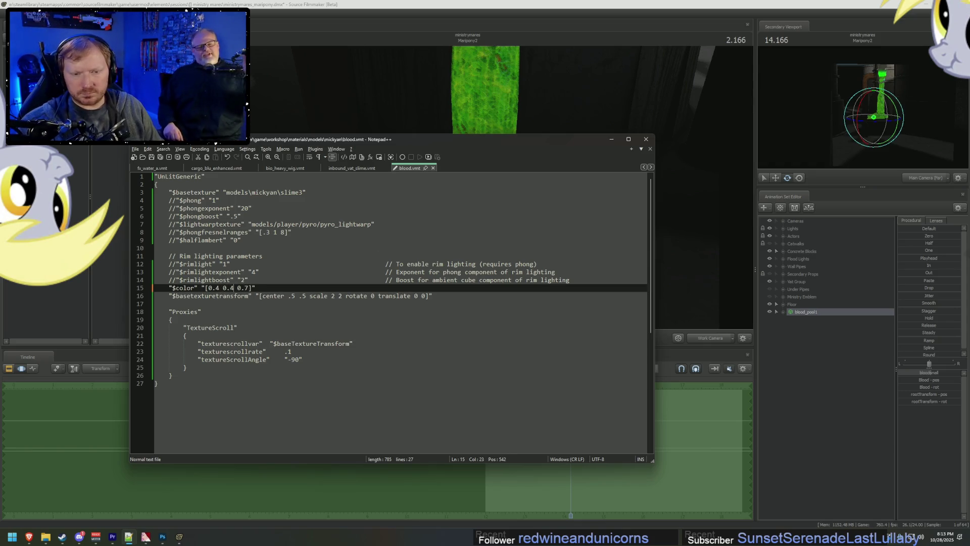
key(ctrl+s)
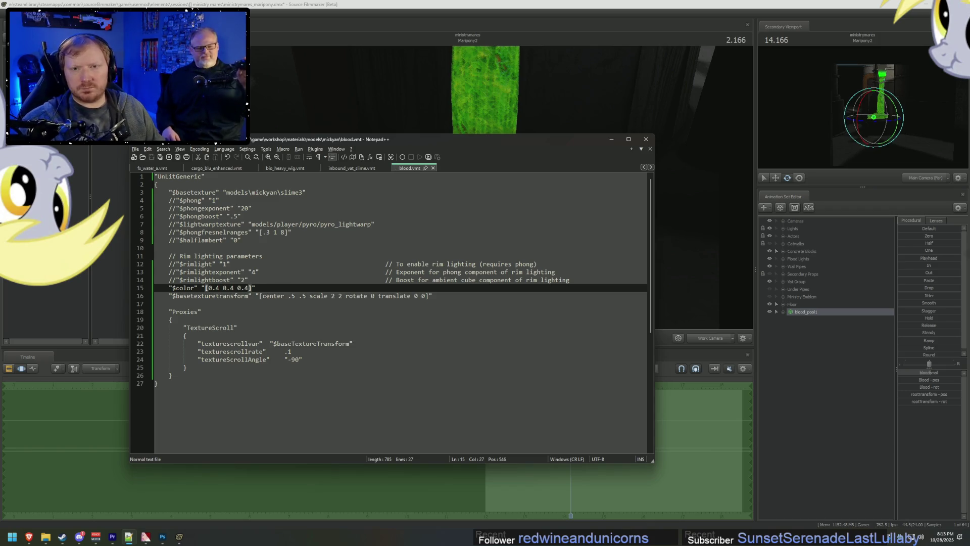
key(alt+Tab)
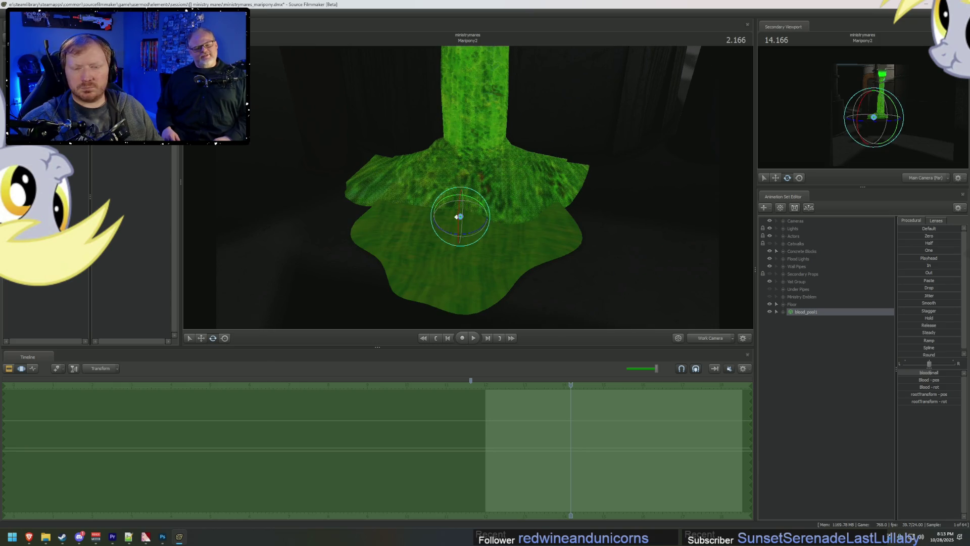
key(alt+Tab)
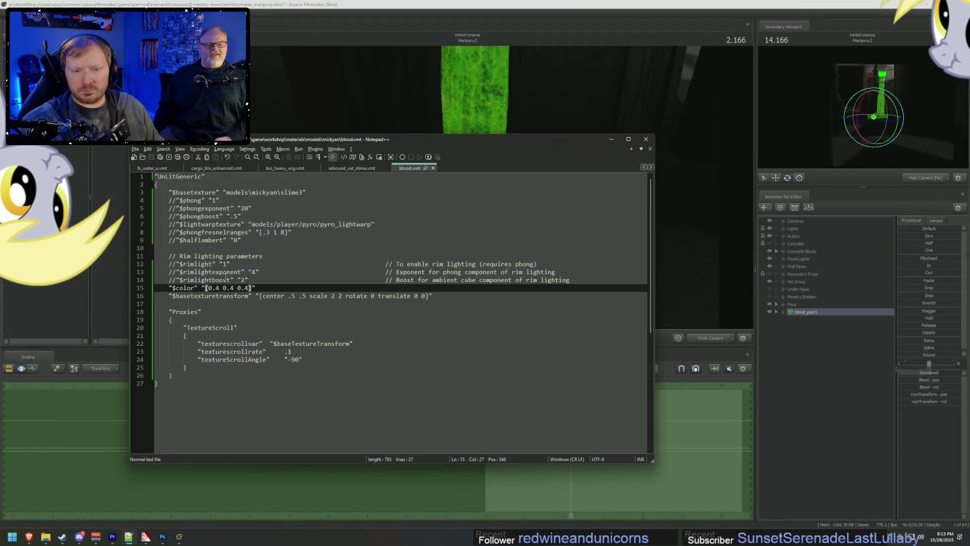
Step: Raise the $color tint to 0.5 and save the material again
key(BackSpace)
text(5)
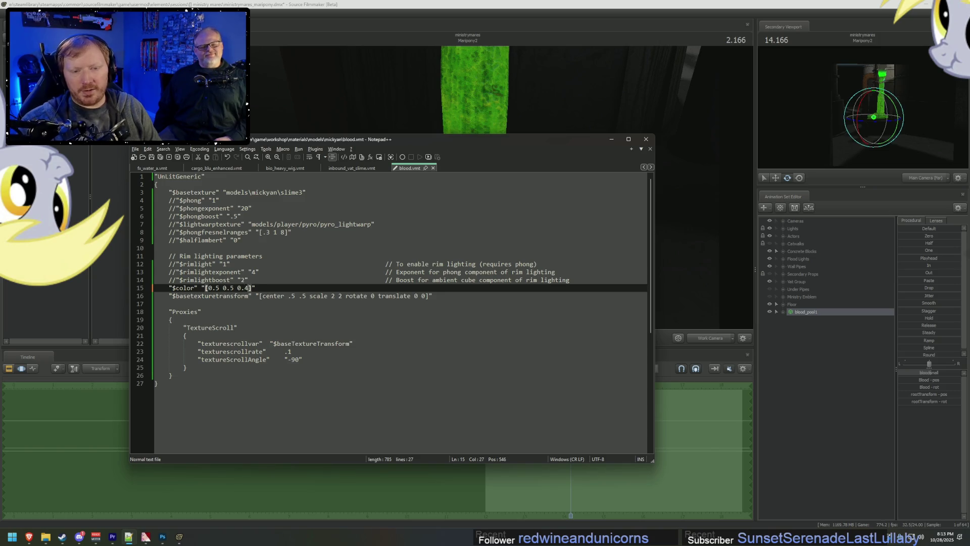
key(ctrl+s)
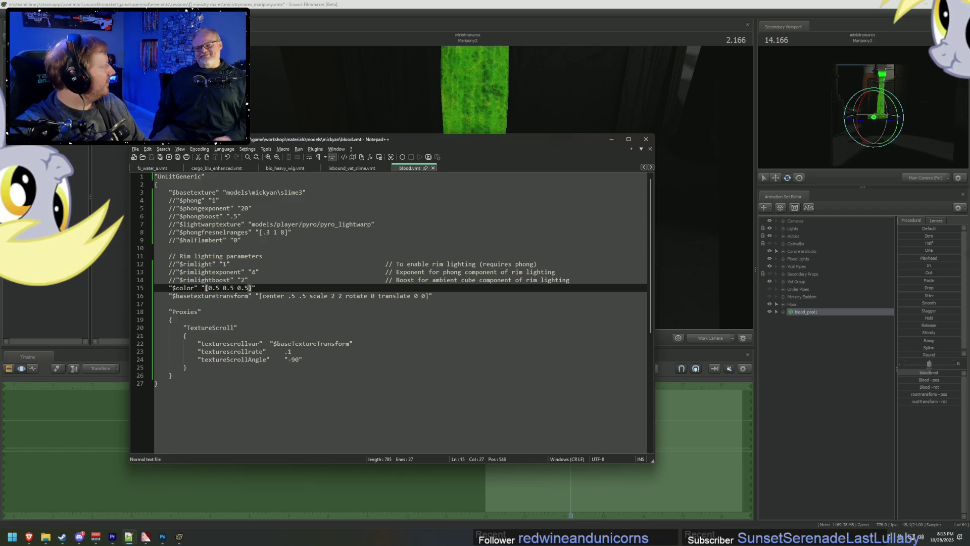
click(310, 288)
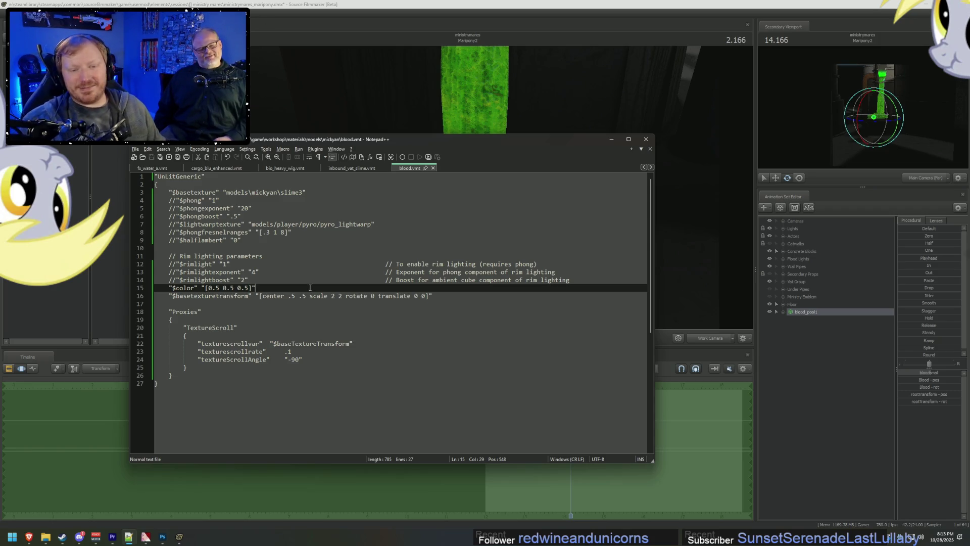
click(394, 3)
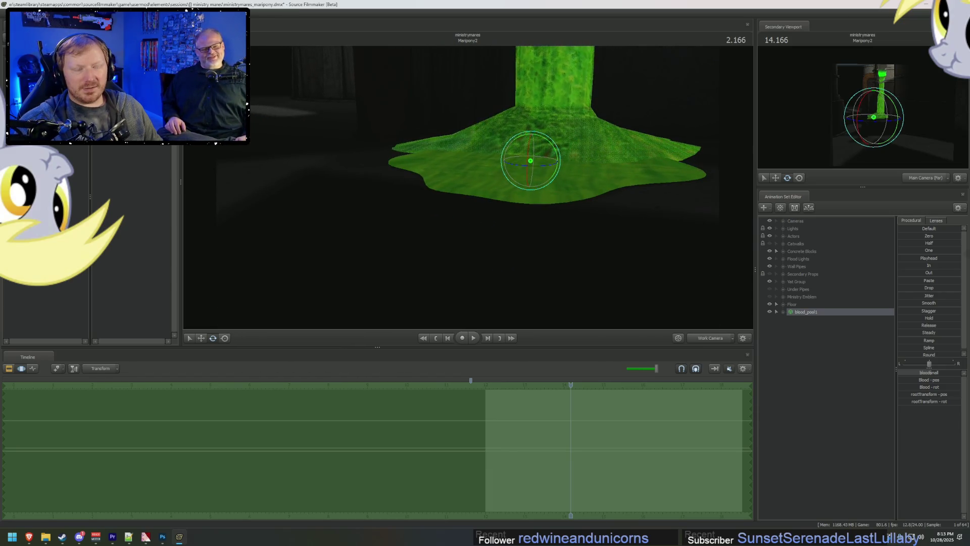
Step: Orbit the viewport and switch the timeline to the clip editor to view the slime column
mouse_move(496, 267)
right_down()
mouse_move(495, 303)
mouse_move(495, 266)
right_up()
key(F2)
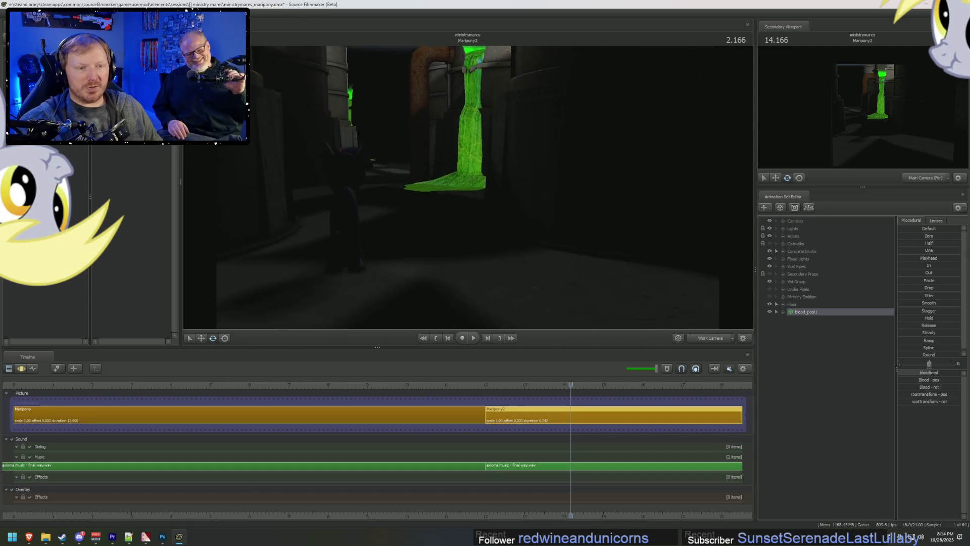
drag(468, 190, 468, 190)
key(alt+Tab)
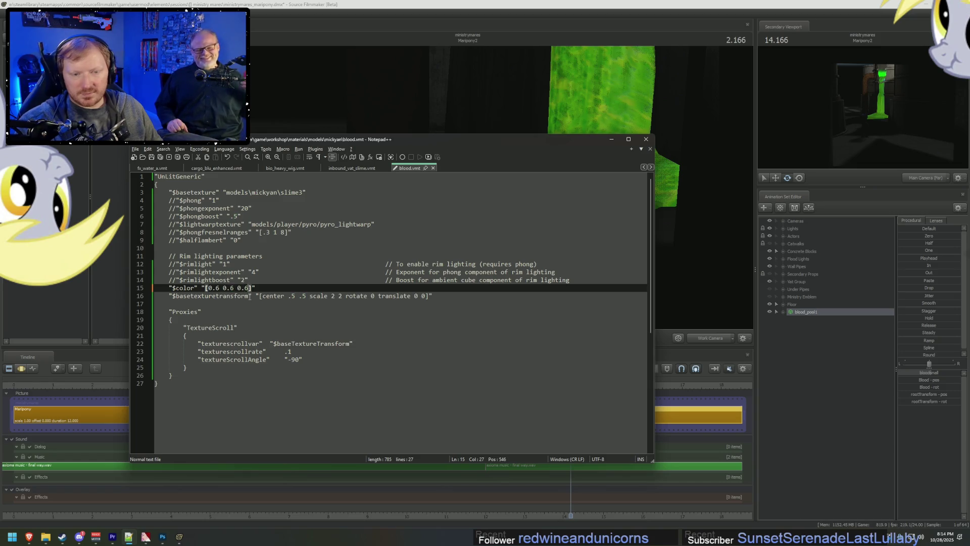
Step: Delete the $basetexturetransform line from blood.vmt
drag(434, 297, 257, 288)
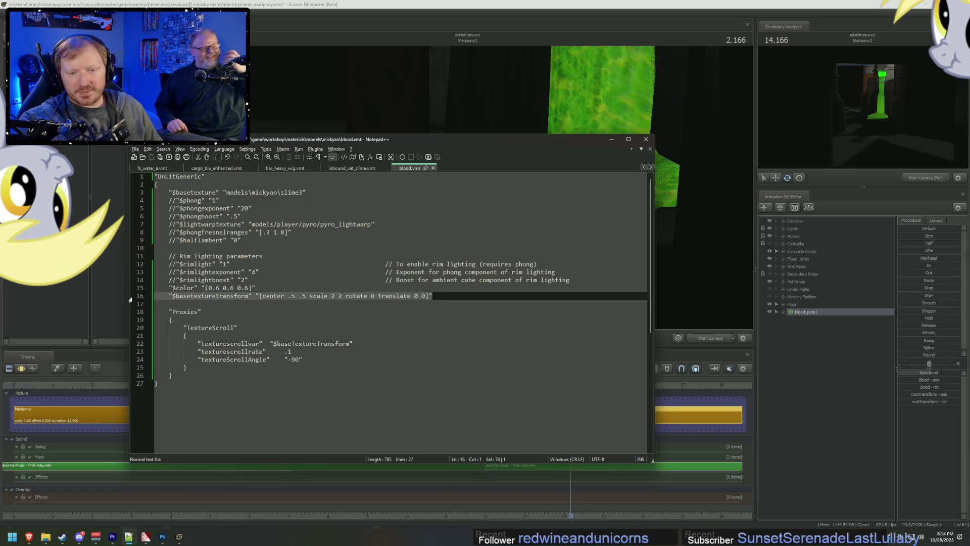
key(Delete)
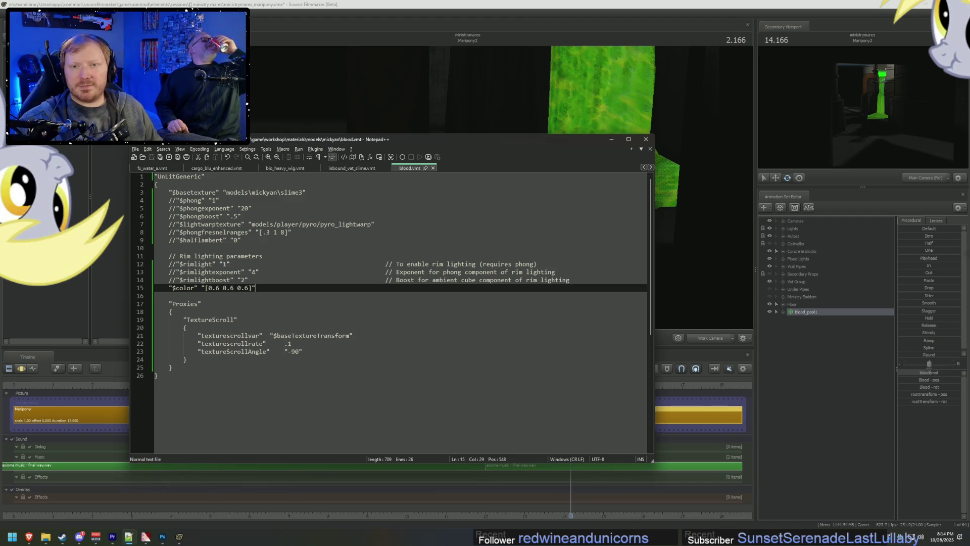
key(alt+Tab)
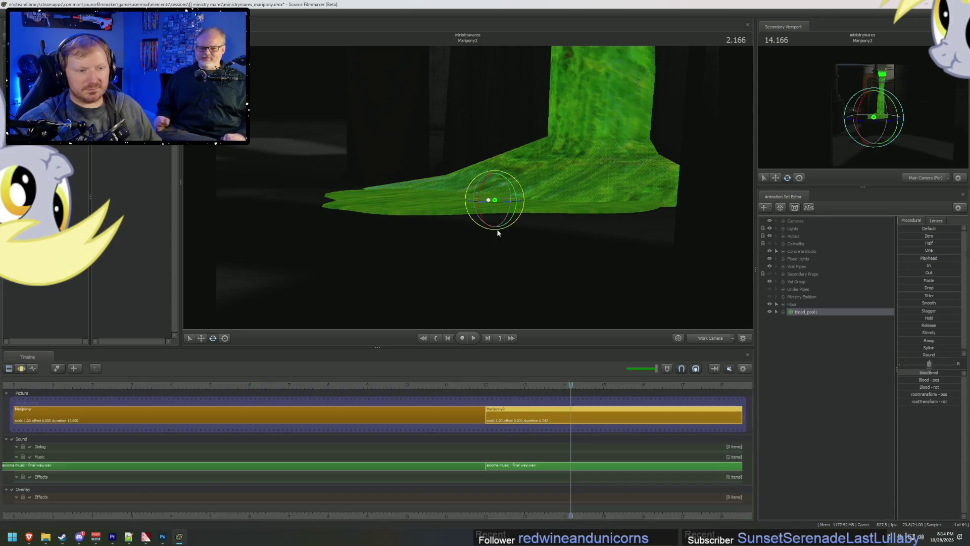
Step: Switch the viewport to lit rendering while orbiting around the green slime pillar
drag(468, 187, 518, 188)
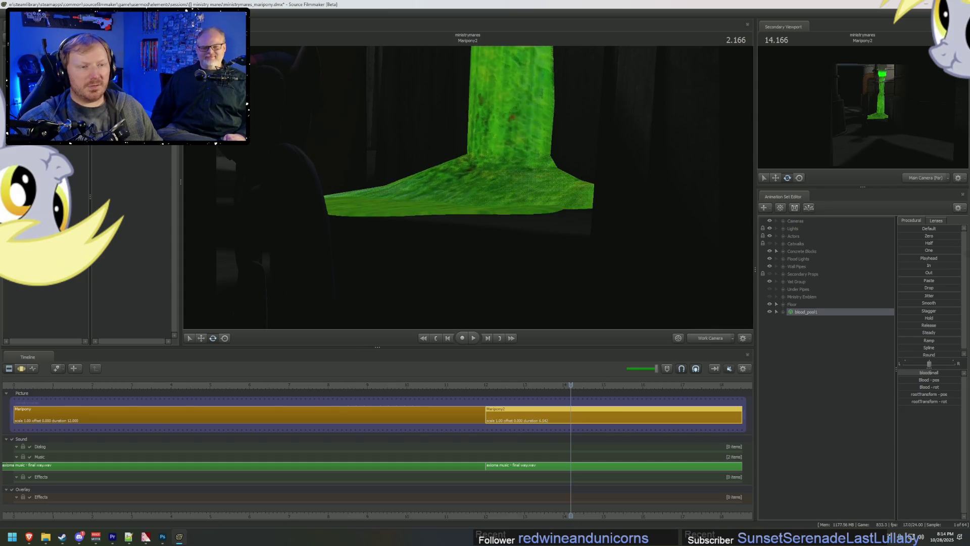
drag(518, 188, 518, 182)
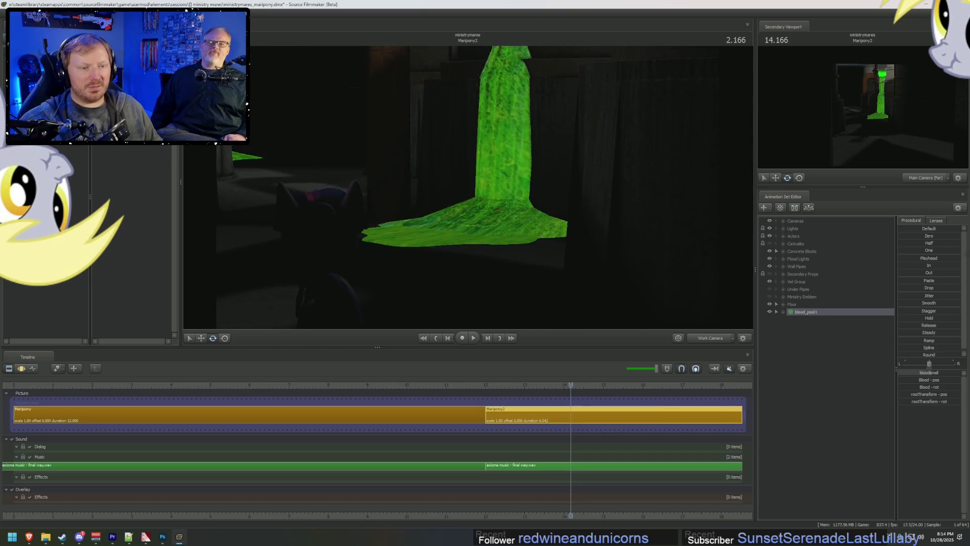
click(678, 338)
click(669, 315)
Step: Inspect the lit slime pool up close, then go to the texture scroll rate on line 22
mouse_move(638, 308)
mouse_down()
mouse_move(638, 298)
mouse_move(637, 319)
mouse_up()
drag(481, 212, 481, 202)
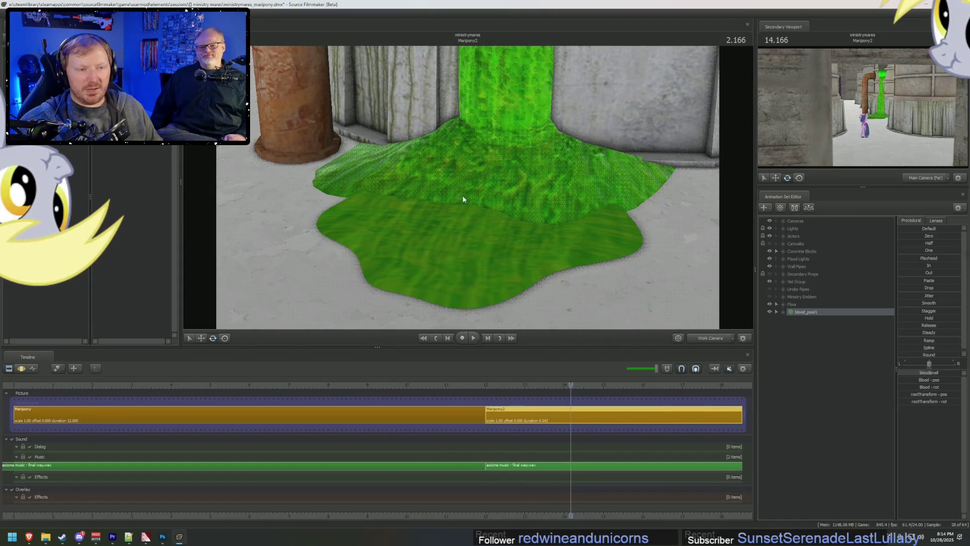
key(alt+Tab)
click(294, 344)
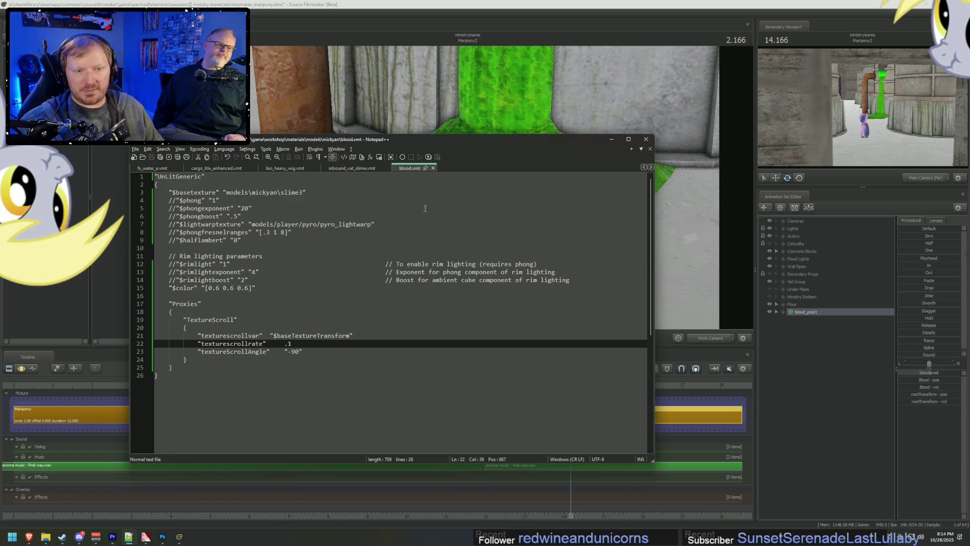
Step: Compare inbound_vat_slime.vmt's scroll rate, keep blood.vmt's texturescrollrate at .04, and return to SFM
click(357, 167)
click(324, 375)
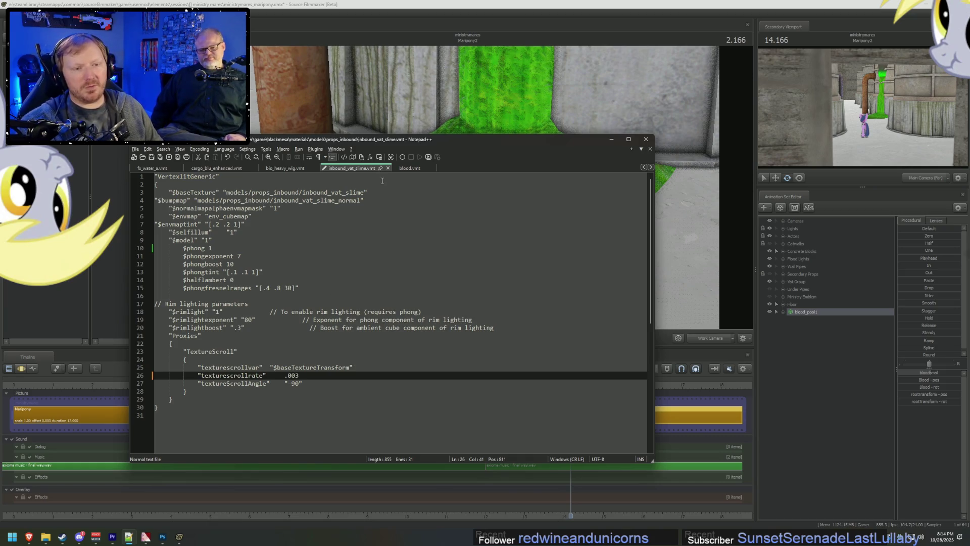
click(403, 169)
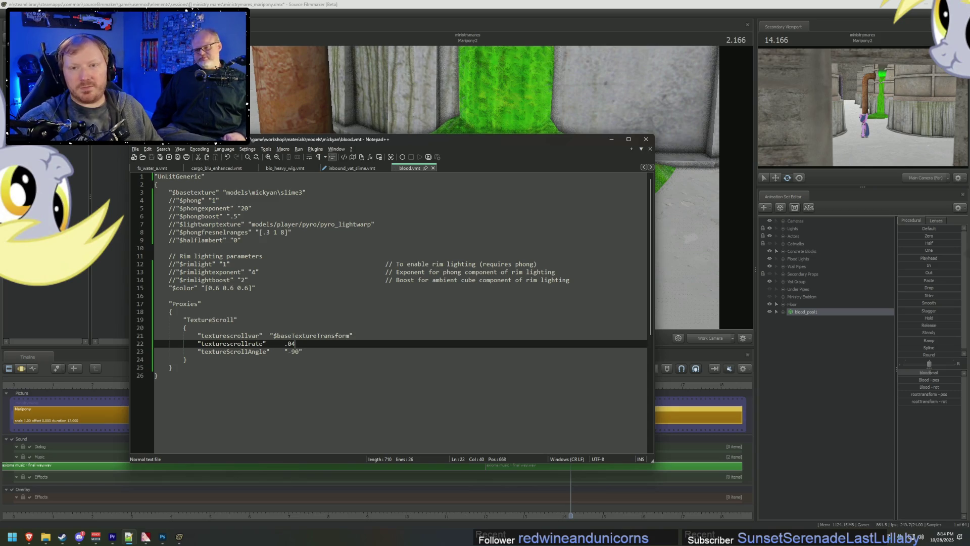
key(alt+Tab)
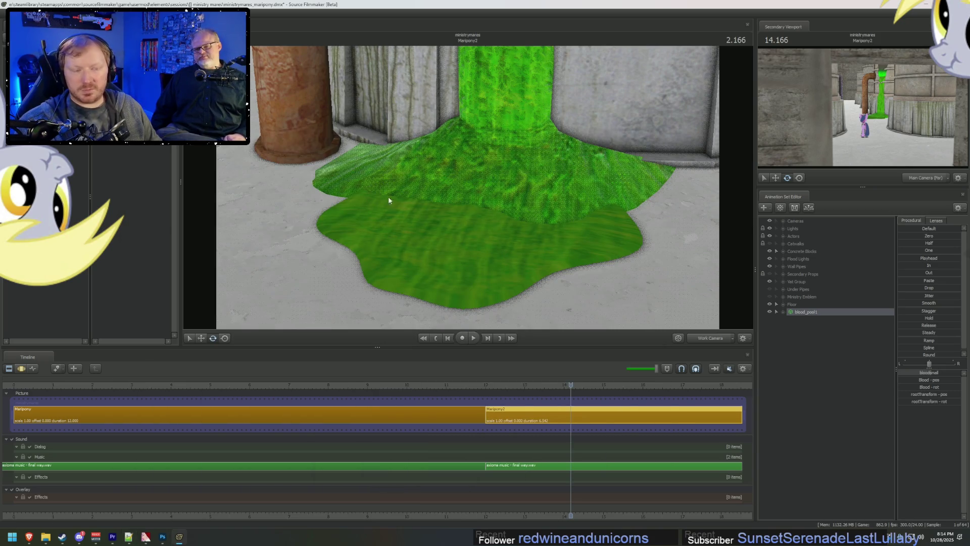
Step: Fly the work camera close to the slime pool, cross-checking inbound_vat_slime.vmt's .003 scroll rate in Notepad++
drag(485, 223, 485, 202)
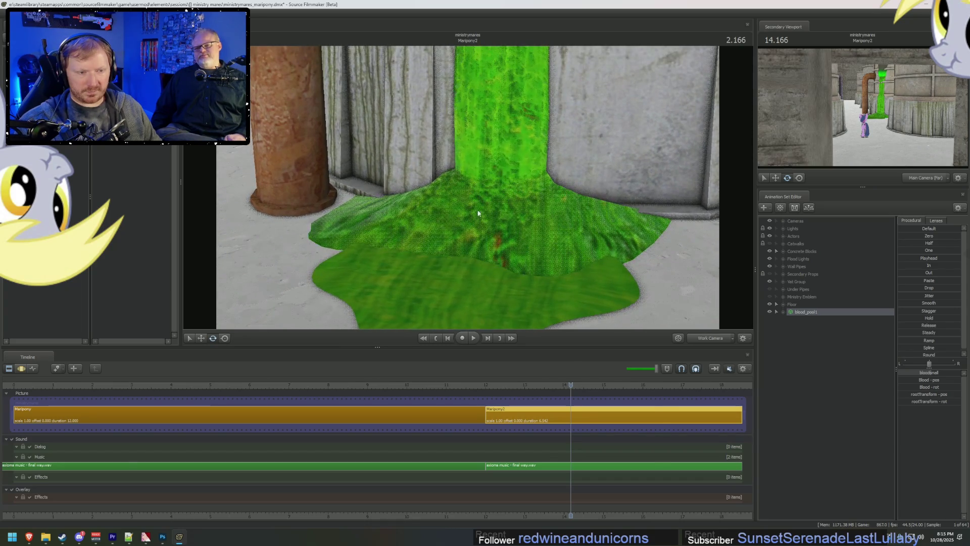
key(alt+Tab)
click(352, 167)
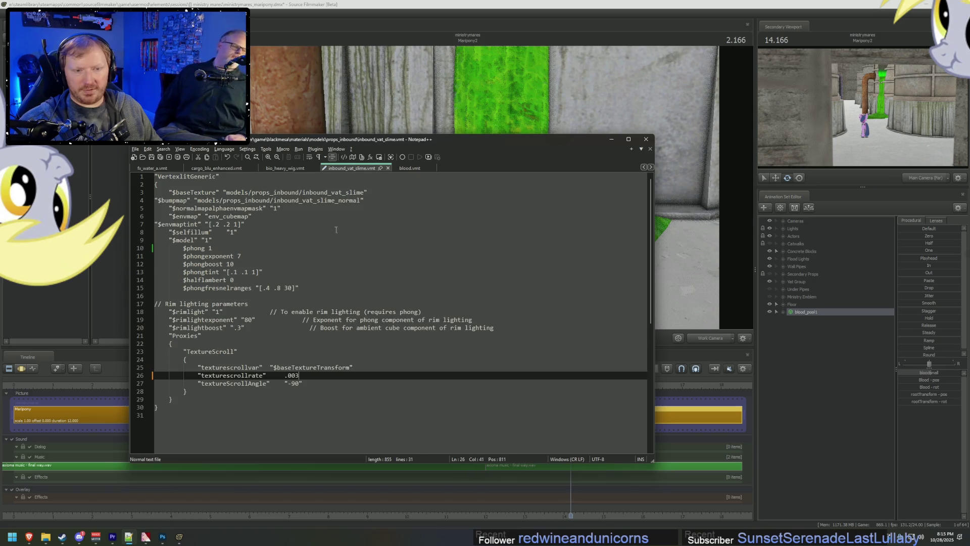
key(alt+Tab)
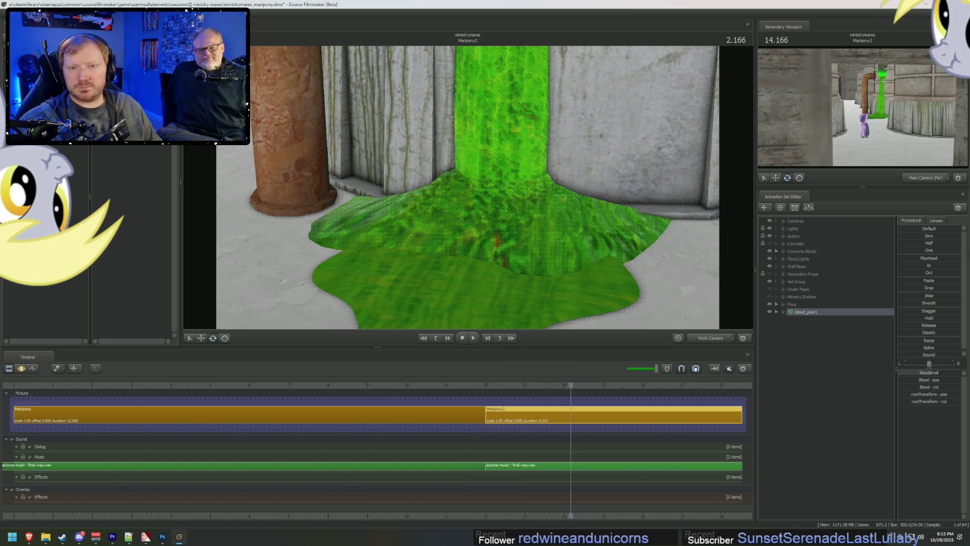
mouse_move(504, 228)
mouse_down()
mouse_move(444, 147)
mouse_move(445, 233)
mouse_up()
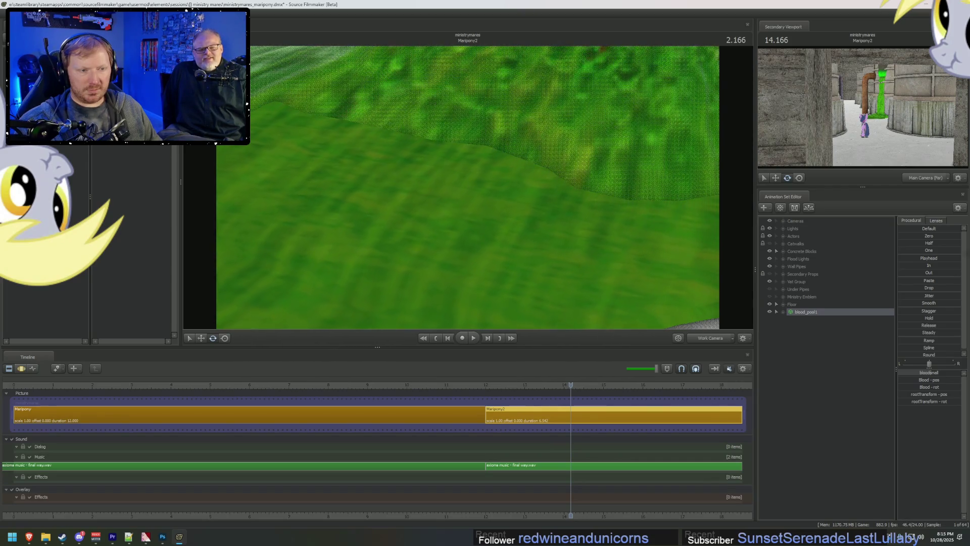
key(alt+Tab)
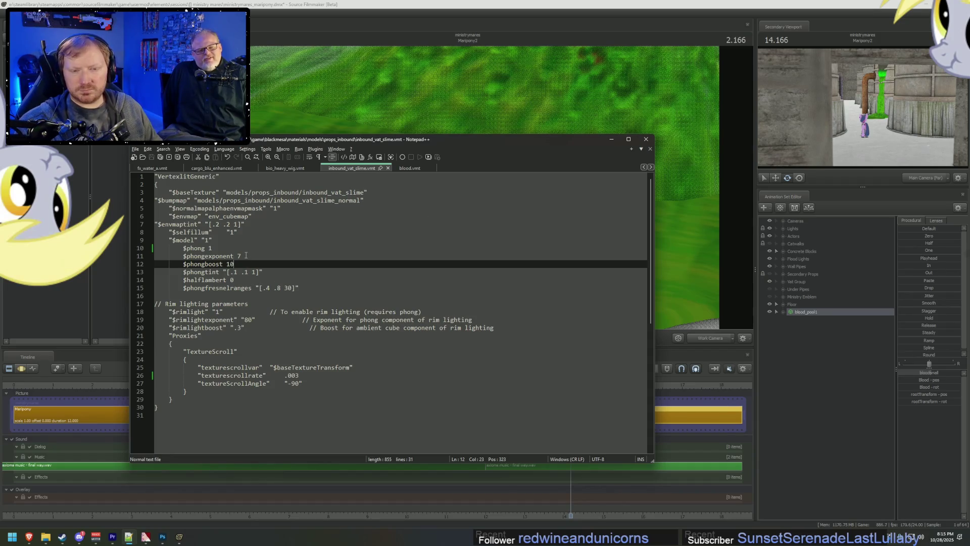
Step: Adjust the .04 texturescrollrate value on line 22 of blood.vmt and return to the SFM viewport
click(409, 167)
click(297, 345)
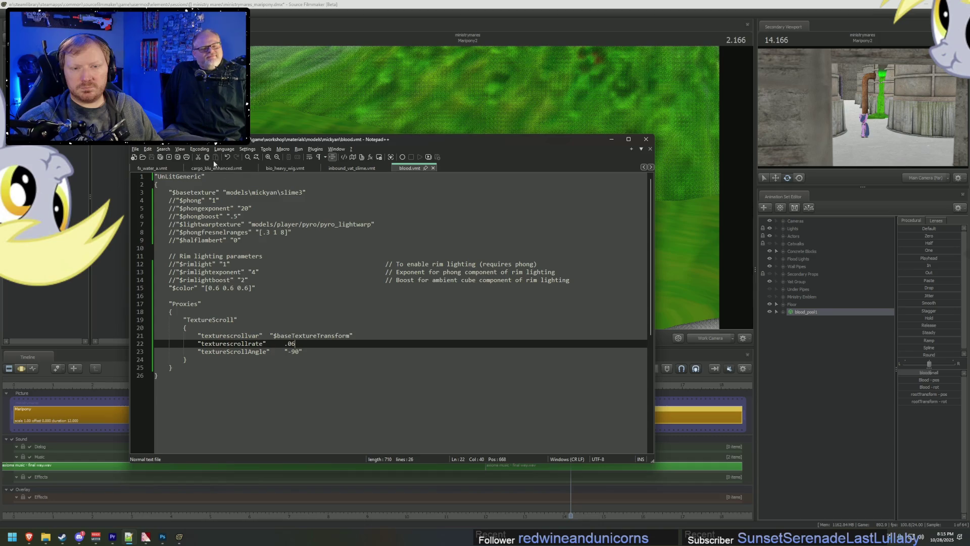
key(alt+Tab)
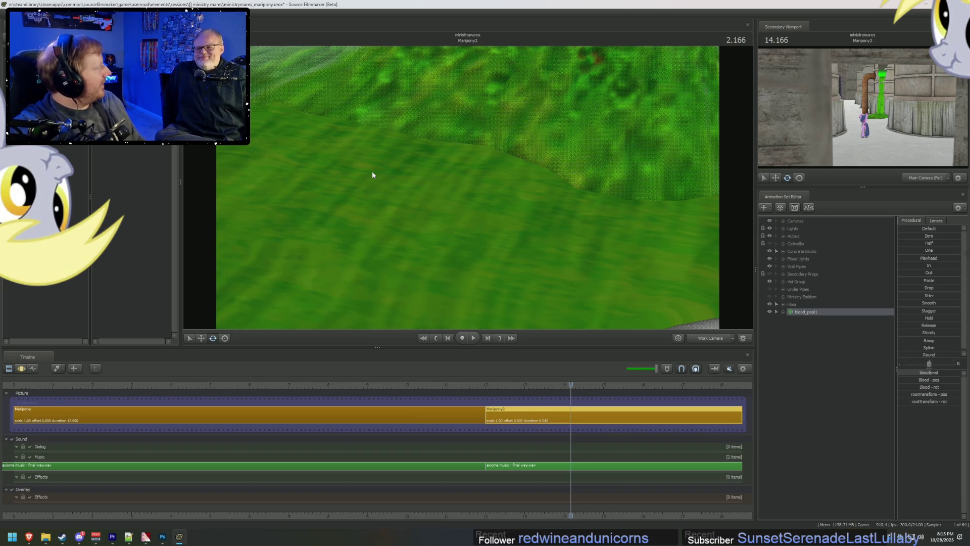
Step: Rotate blood_pool1 and raise it so it spreads around the green waterfall's base
drag(357, 162, 485, 192)
click(799, 312)
mouse_move(507, 217)
mouse_down()
mouse_move(431, 135)
mouse_move(471, 176)
mouse_up()
key(w)
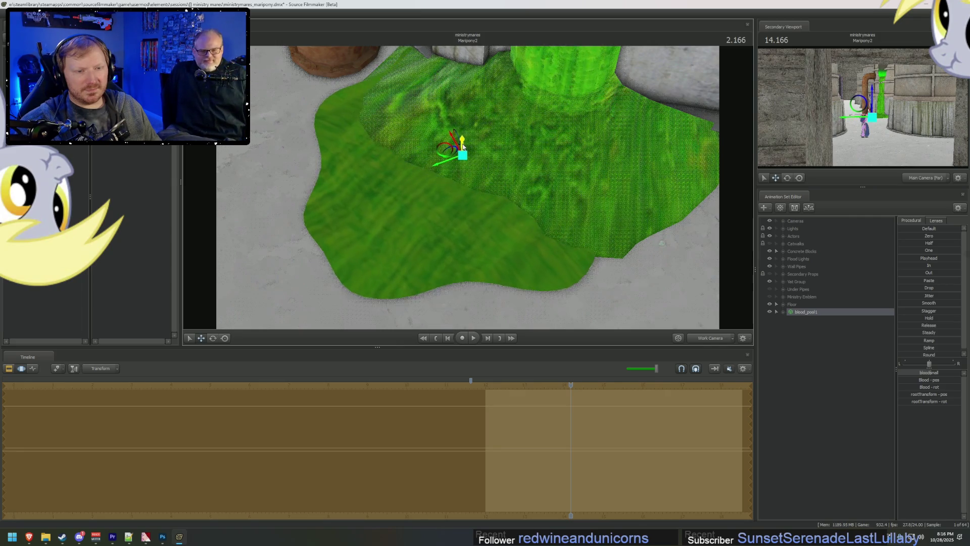
drag(463, 144, 463, 147)
mouse_move(463, 146)
mouse_down()
mouse_move(463, 202)
mouse_move(437, 196)
mouse_up()
mouse_move(609, 111)
mouse_down()
mouse_move(632, 76)
mouse_move(634, 179)
mouse_up()
key(e)
mouse_move(513, 208)
mouse_down()
mouse_move(475, 157)
mouse_move(483, 195)
mouse_up()
key(w)
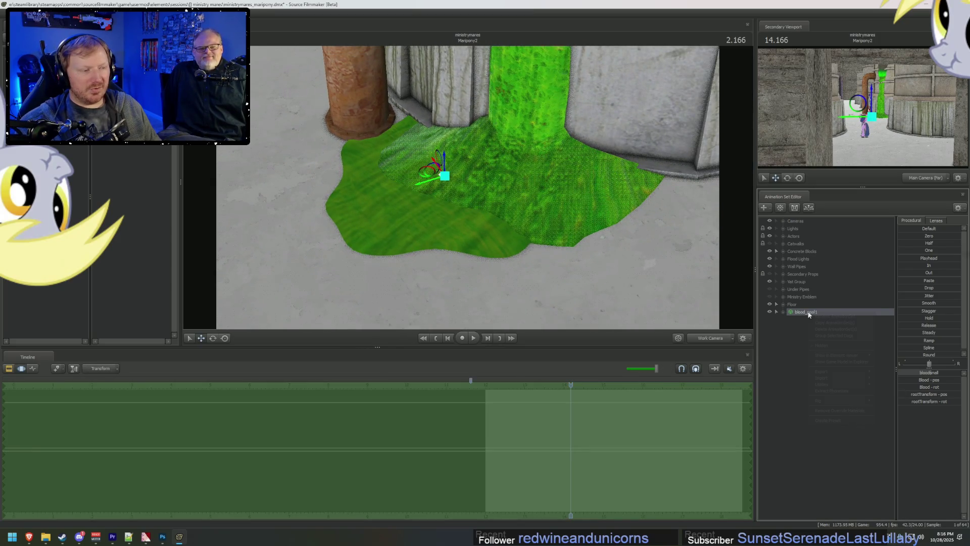
Step: Rename the blood_pool1 animation set to 'Slime Pool 1'
right_click(811, 312)
click(814, 317)
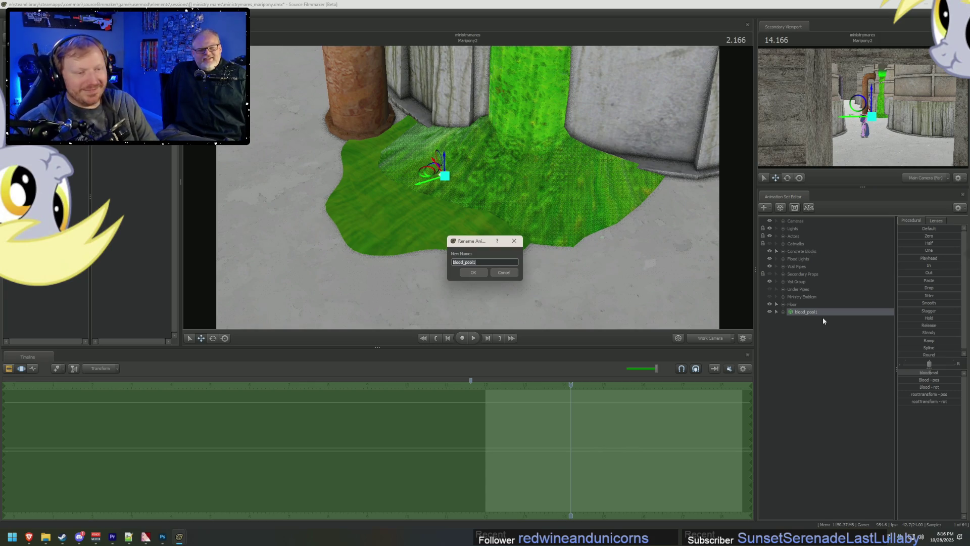
text(Slime Pool 1)
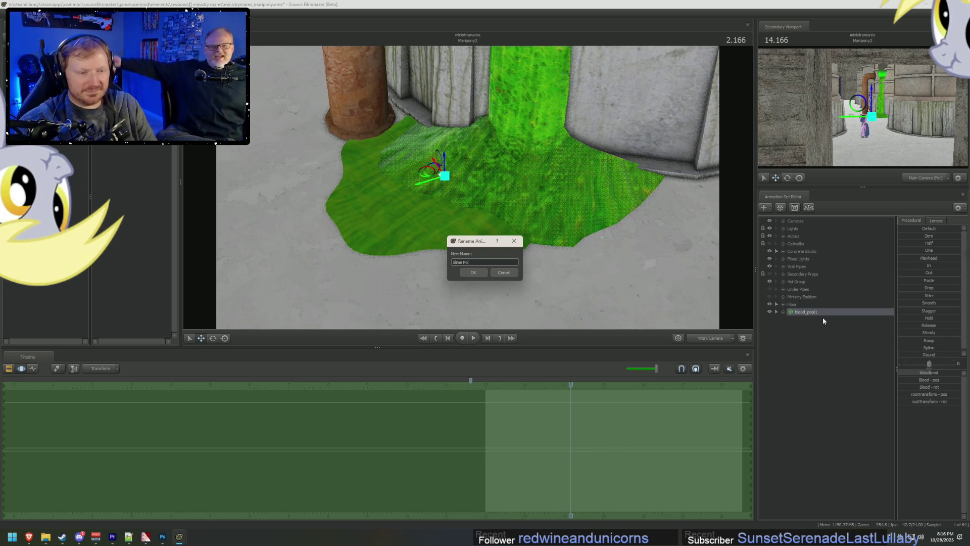
key(Return)
Step: Copy the animation set as Slime Pool 2 and rotate it to vary its outline
right_click(837, 314)
click(822, 371)
key(e)
mouse_move(444, 188)
mouse_down()
mouse_move(448, 199)
mouse_move(424, 176)
mouse_move(536, 211)
mouse_move(594, 215)
mouse_move(578, 221)
mouse_move(582, 227)
mouse_up()
key(w)
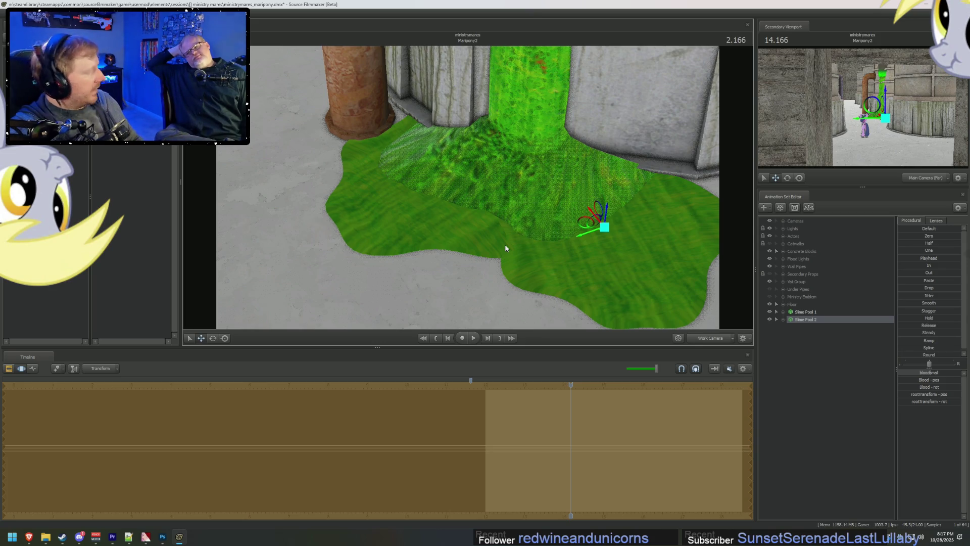
Step: Copy another pool as Slime Pool 3, rotating and moving it toward the camera
mouse_move(511, 251)
mouse_down()
mouse_move(488, 218)
mouse_move(705, 386)
mouse_up()
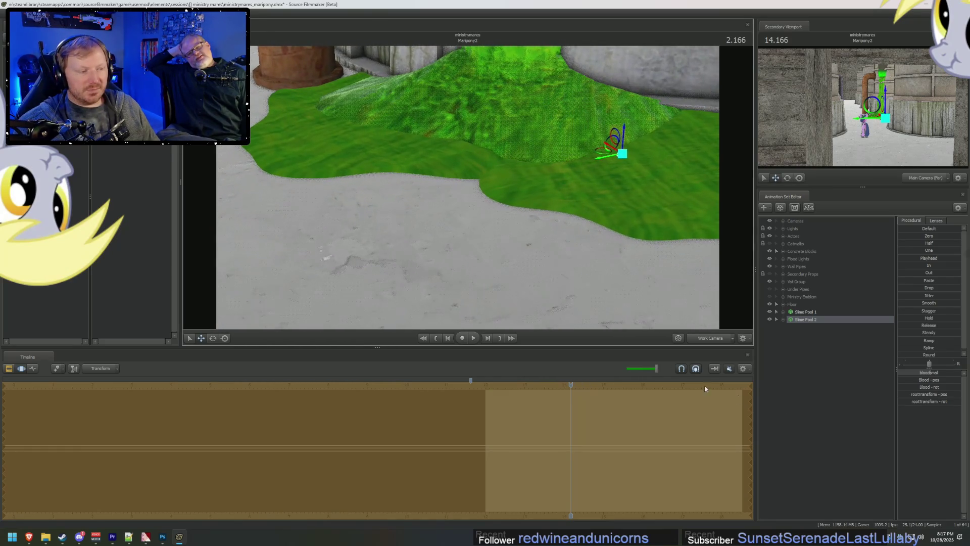
right_click(802, 346)
click(838, 384)
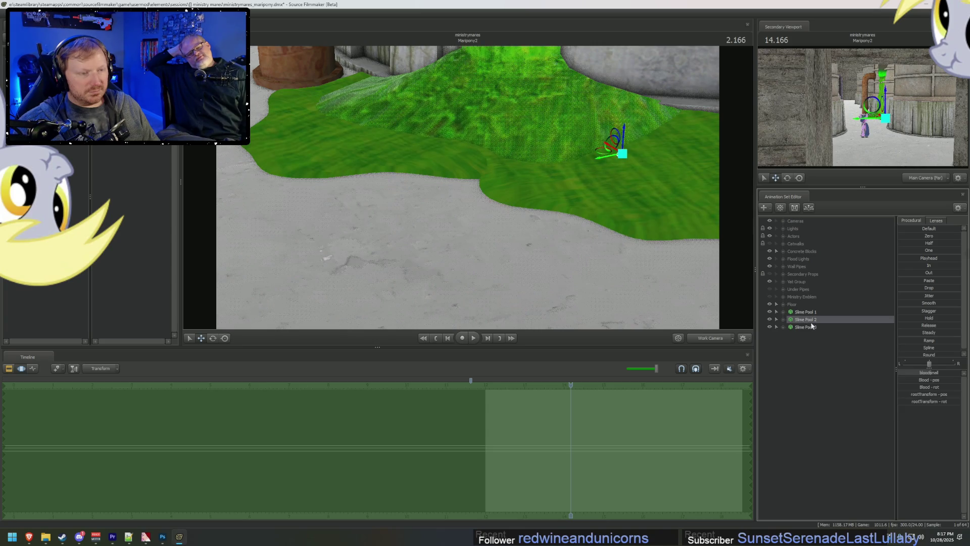
key(e)
mouse_move(396, 125)
mouse_down()
mouse_move(439, 170)
mouse_move(468, 172)
mouse_up()
key(w)
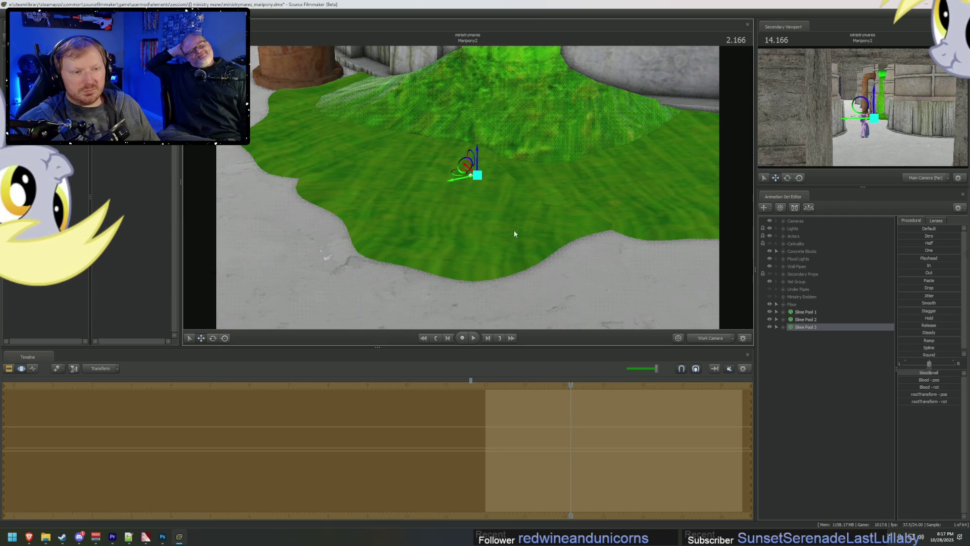
Step: Play the scene briefly, then select Main Camera (Far) in the Cameras group
key(space)
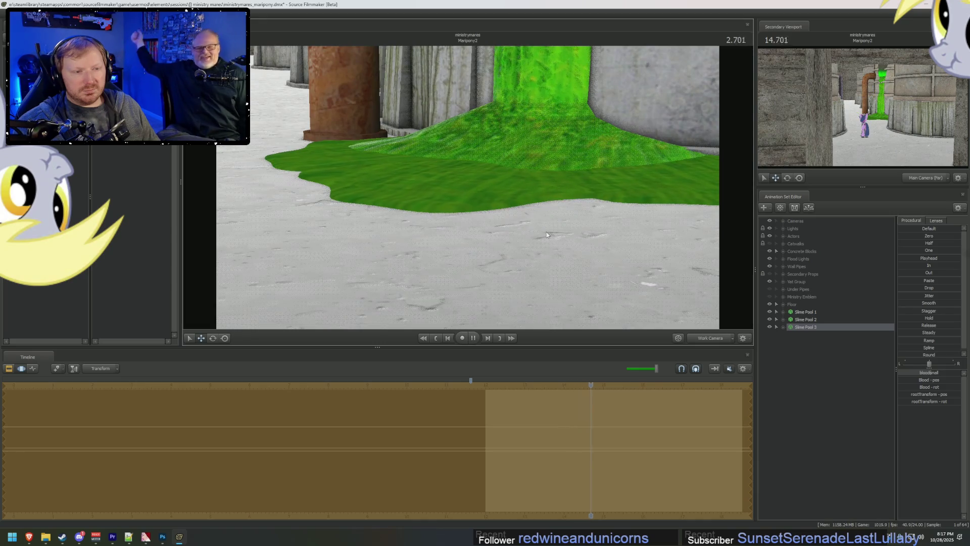
key(space)
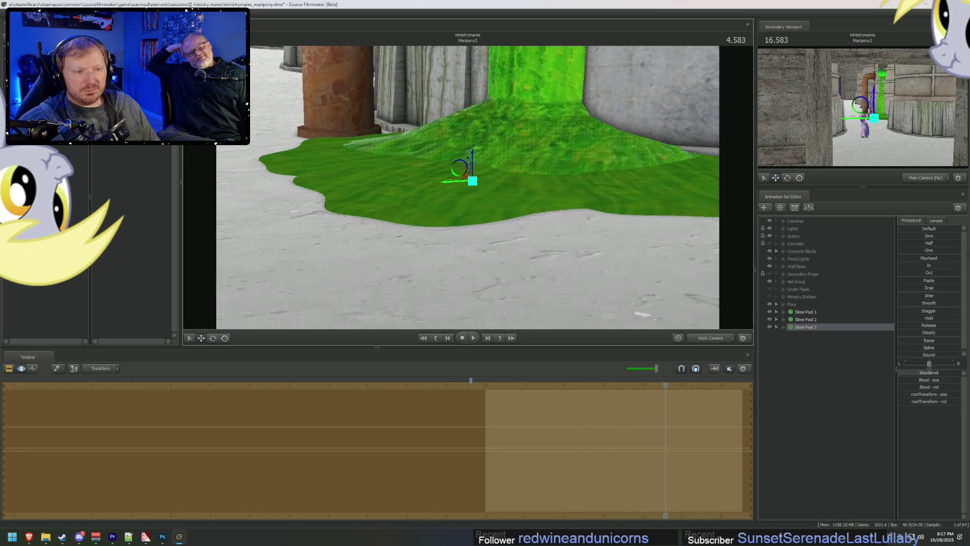
click(808, 221)
click(782, 221)
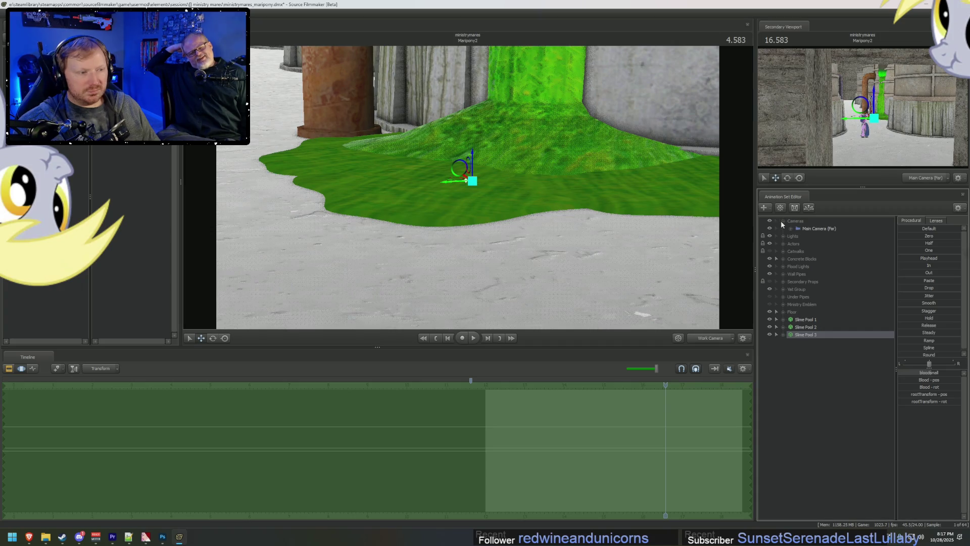
Step: Show Main Camera (Far)'s camera attributes in the Element Viewer
click(807, 229)
right_click(809, 229)
mouse_move(859, 270)
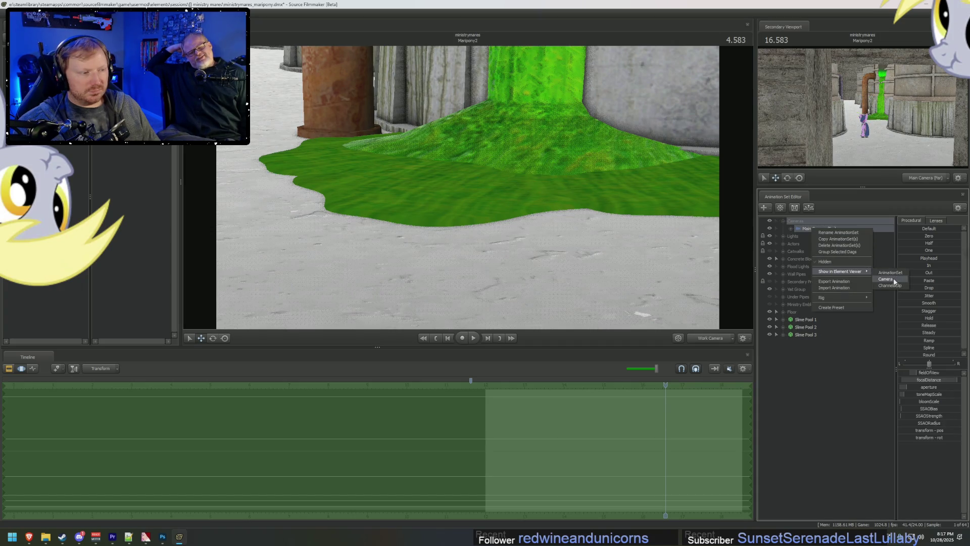
click(887, 277)
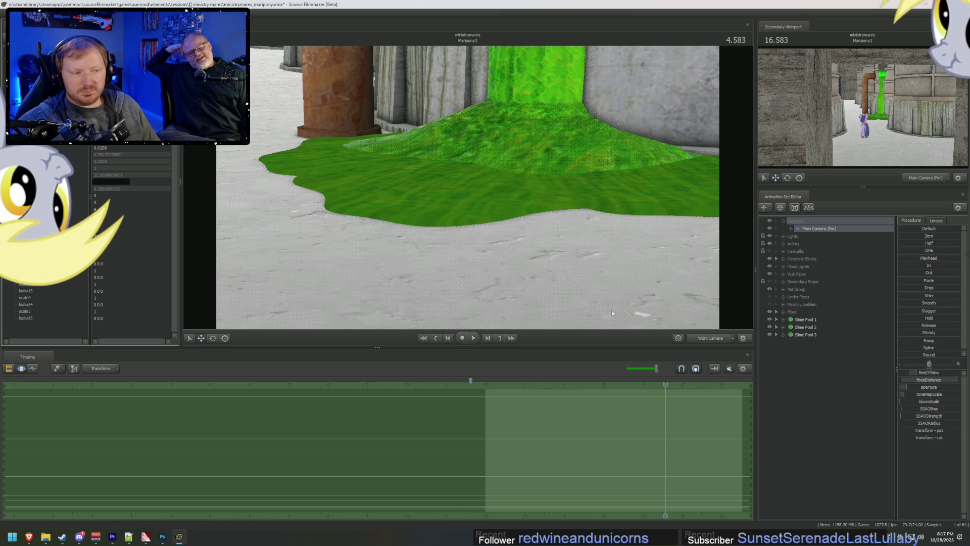
Step: Check the view through Main Camera (Far), return to the work camera, and play the shot from its start
click(710, 338)
click(709, 339)
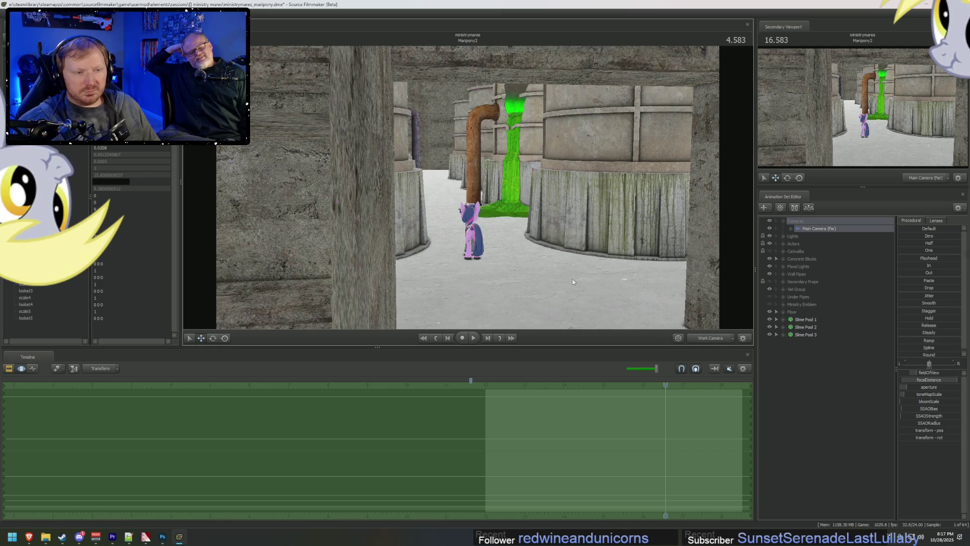
key(w)
drag(468, 192, 467, 200)
key(space)
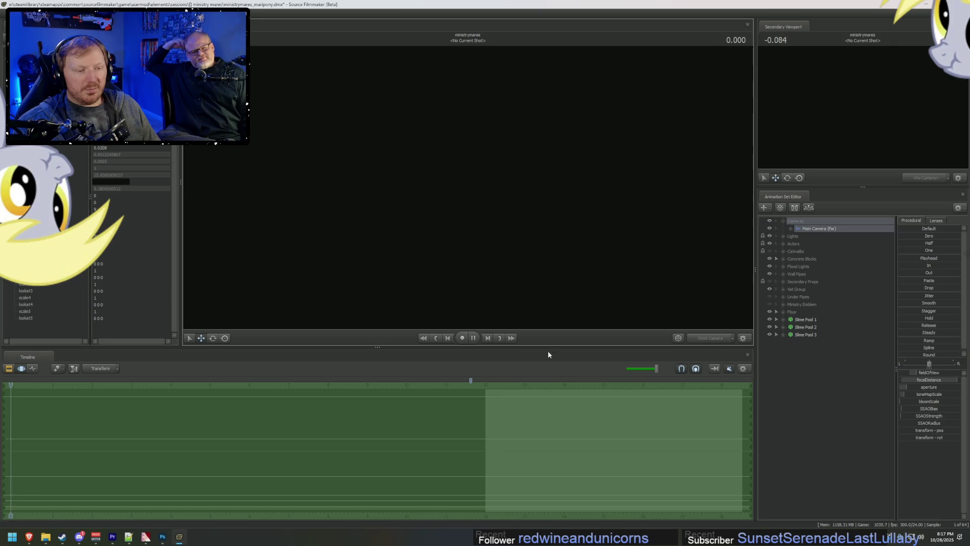
key(space)
key(space)
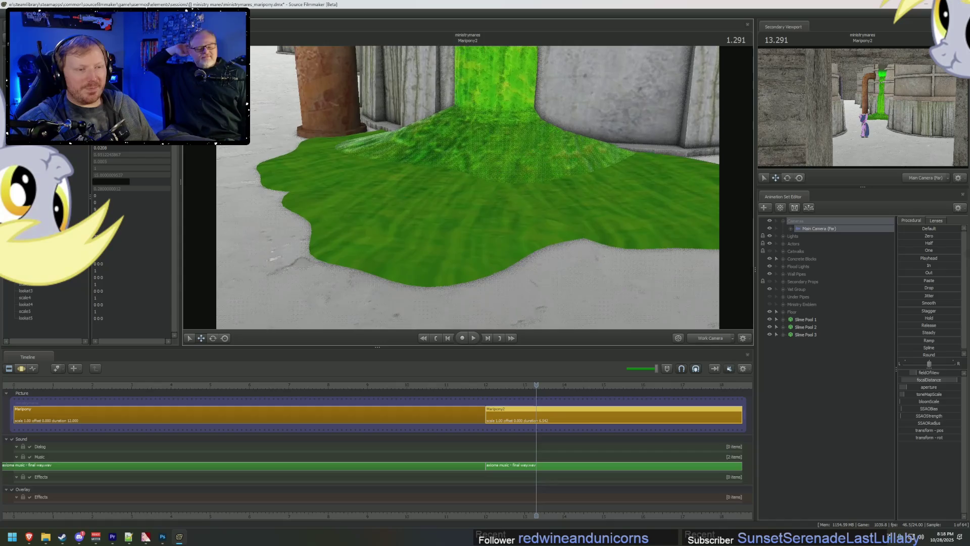
Step: Raise Slime Pool 2 slightly along its vertical axis
click(808, 327)
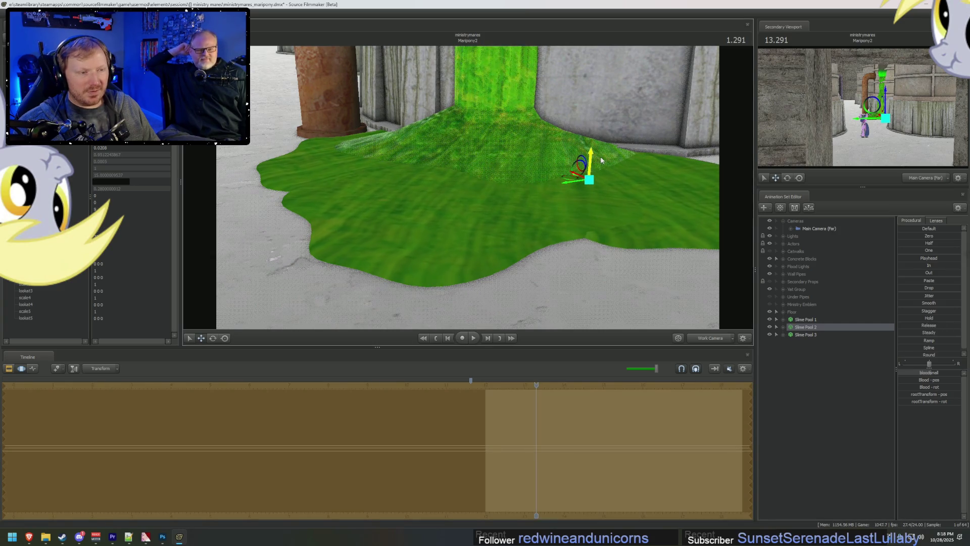
drag(602, 161, 608, 160)
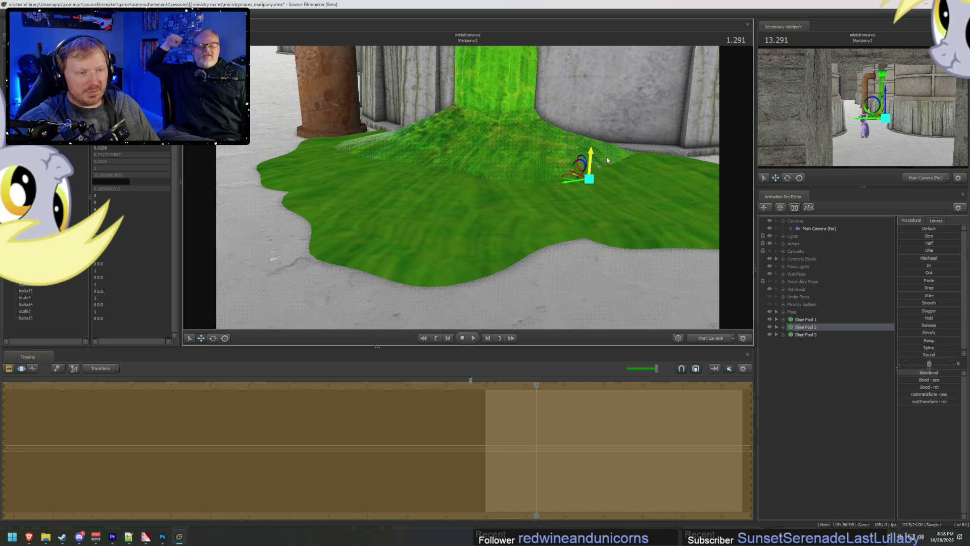
mouse_move(607, 160)
right_down()
mouse_move(607, 182)
mouse_move(607, 151)
right_up()
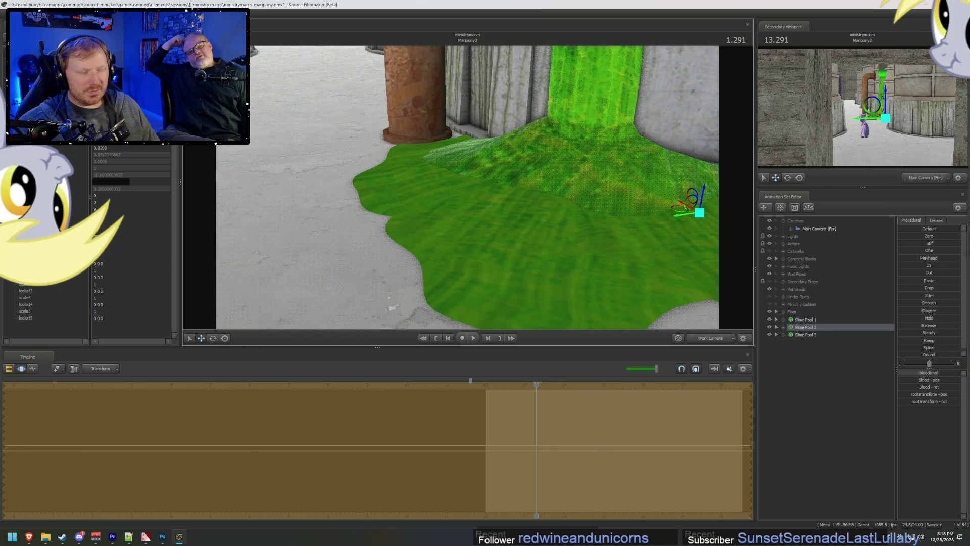
Step: Select Slime Pool 3 and Slime Pool 1 and orbit the view around the puddles
click(805, 335)
drag(556, 166, 501, 184)
click(821, 321)
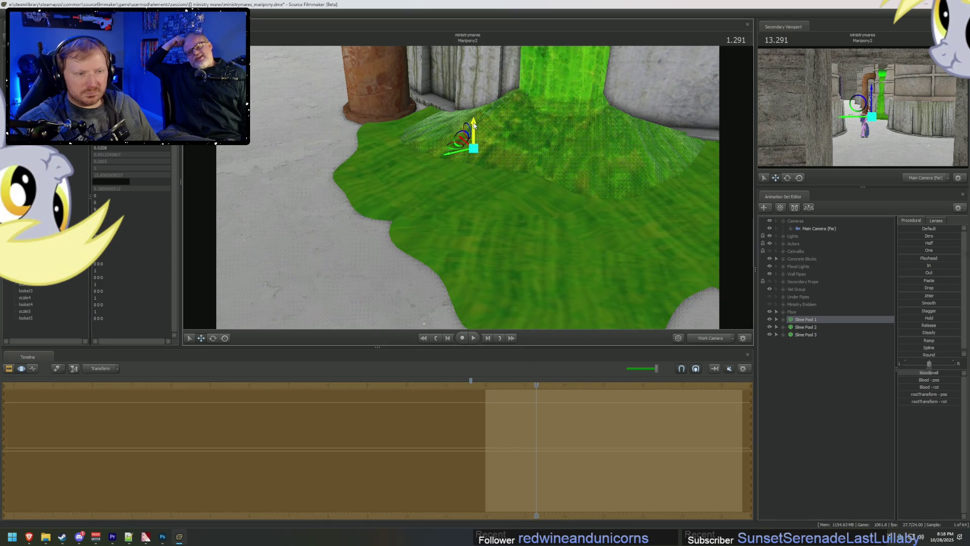
drag(476, 126, 523, 155)
mouse_move(495, 209)
mouse_down()
mouse_move(508, 190)
mouse_move(467, 190)
mouse_up()
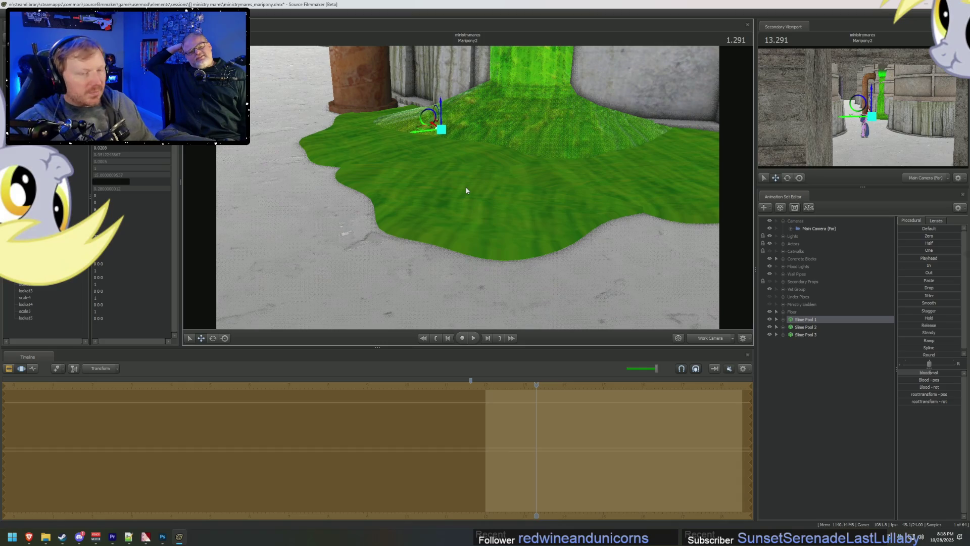
mouse_move(474, 187)
mouse_down()
mouse_move(462, 149)
mouse_move(620, 218)
mouse_up()
key(F2)
Step: In the motion editor, expand the three slime pools and their Unknown groups
key(F3)
click(776, 332)
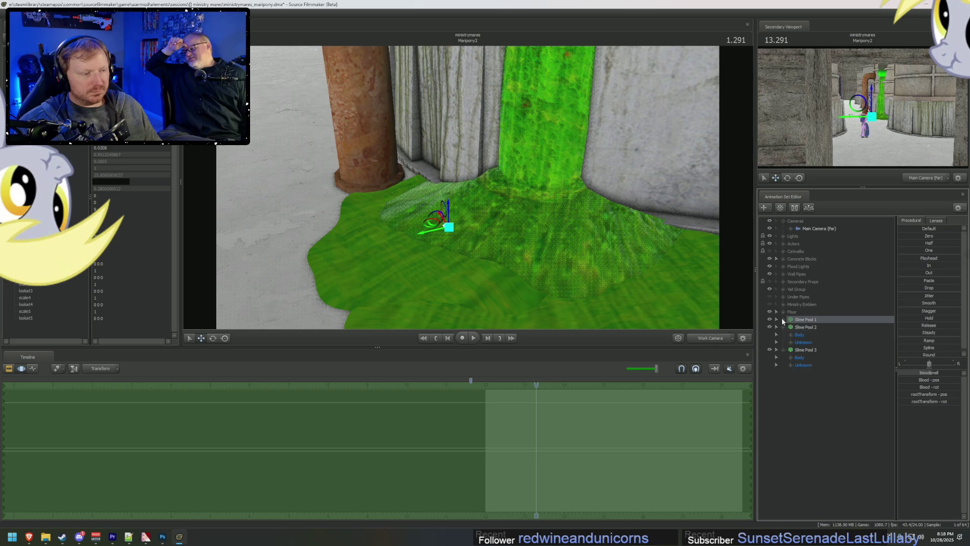
click(791, 380)
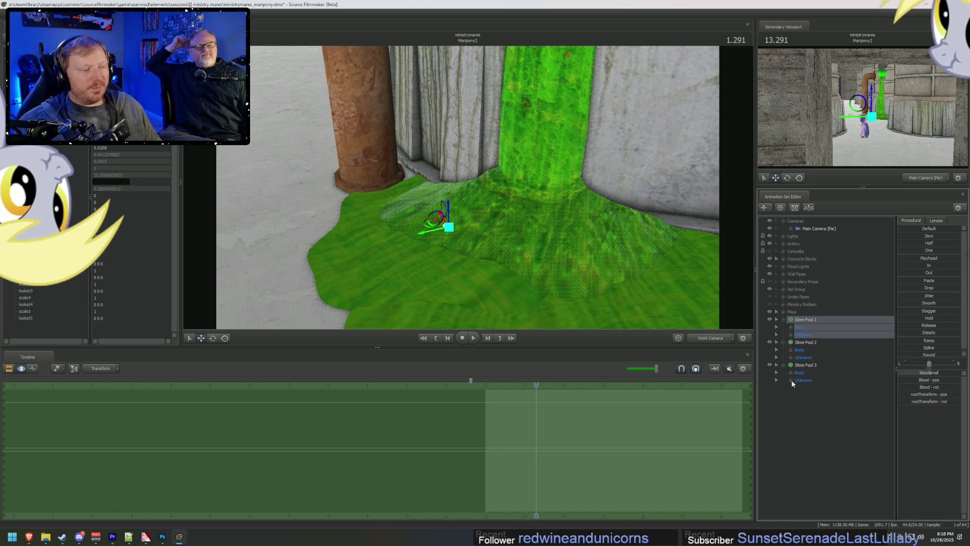
click(791, 357)
click(791, 335)
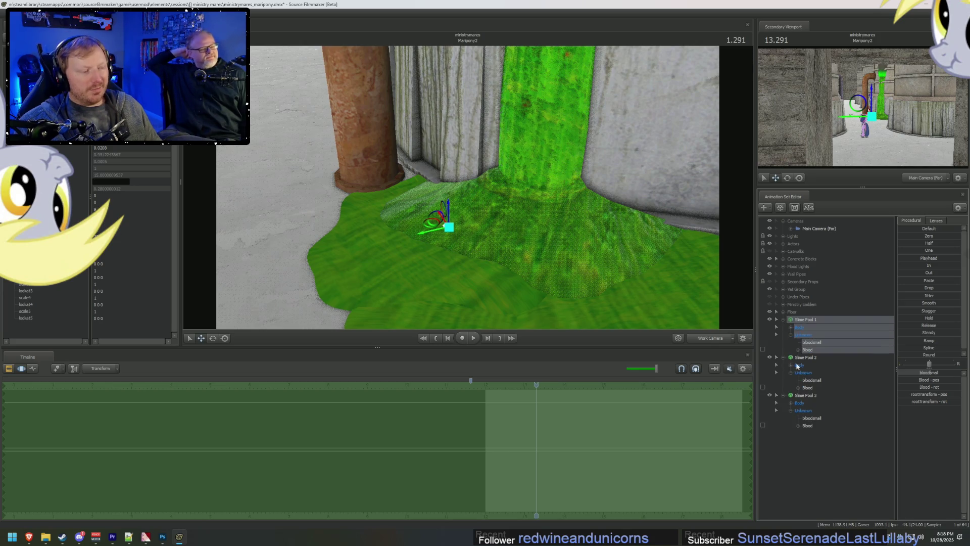
Step: Select the bloodsmall controls of Slime Pools 1, 2 and 3 together and show the shot's start
click(819, 343)
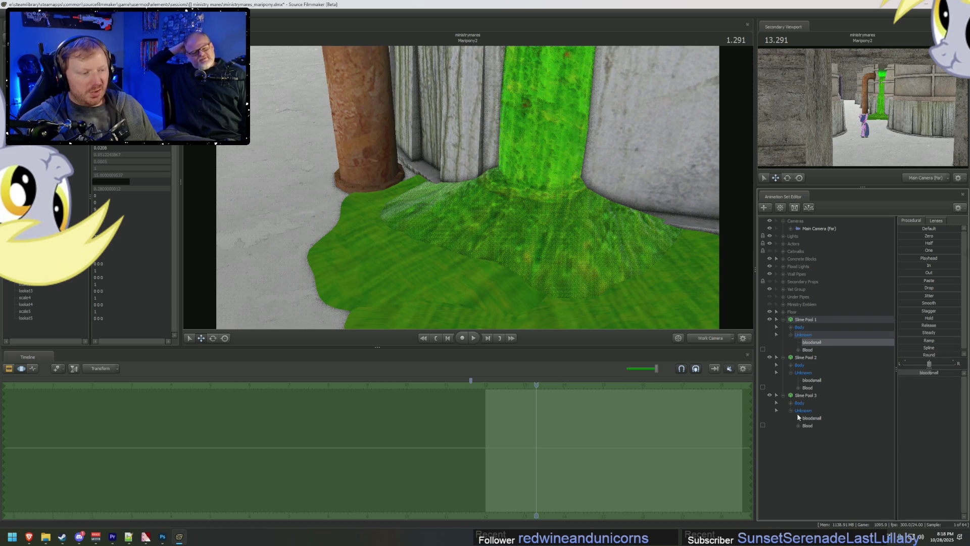
click(804, 372)
click(815, 380)
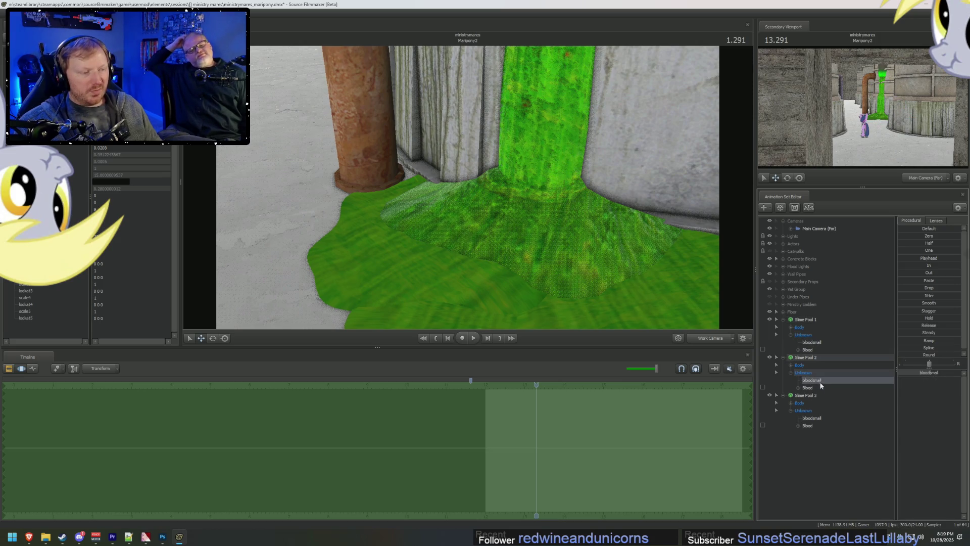
ctrl+click(821, 342)
ctrl+click(821, 418)
scroll(660, 493, up, 2)
mouse_move(660, 494)
middle_down()
mouse_move(662, 509)
mouse_move(487, 472)
mouse_move(489, 461)
middle_up()
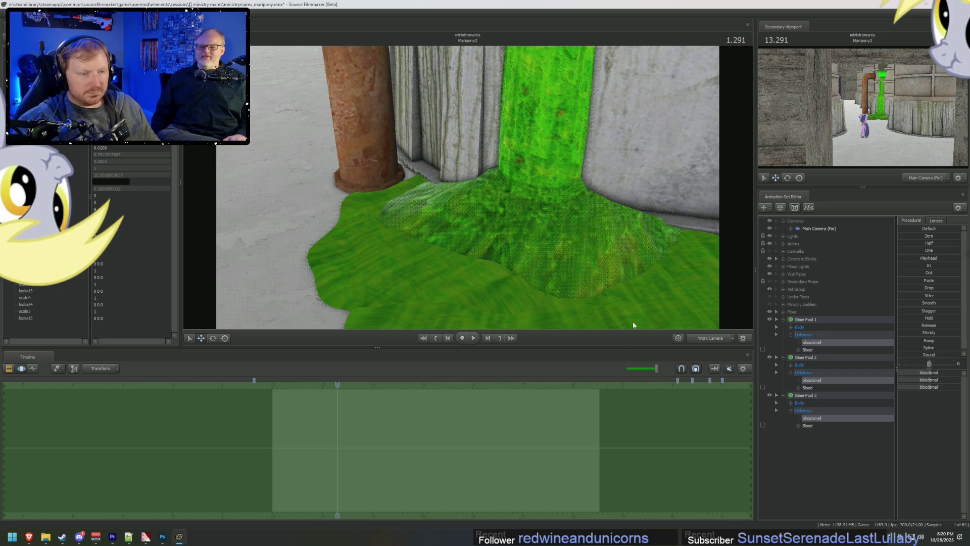
Step: Scrub toward the shot's start and set a time selection for animating bloodsmall
drag(560, 289, 562, 297)
click(560, 434)
mouse_move(468, 191)
mouse_down()
mouse_move(485, 170)
mouse_move(468, 190)
mouse_up()
drag(495, 444, 306, 445)
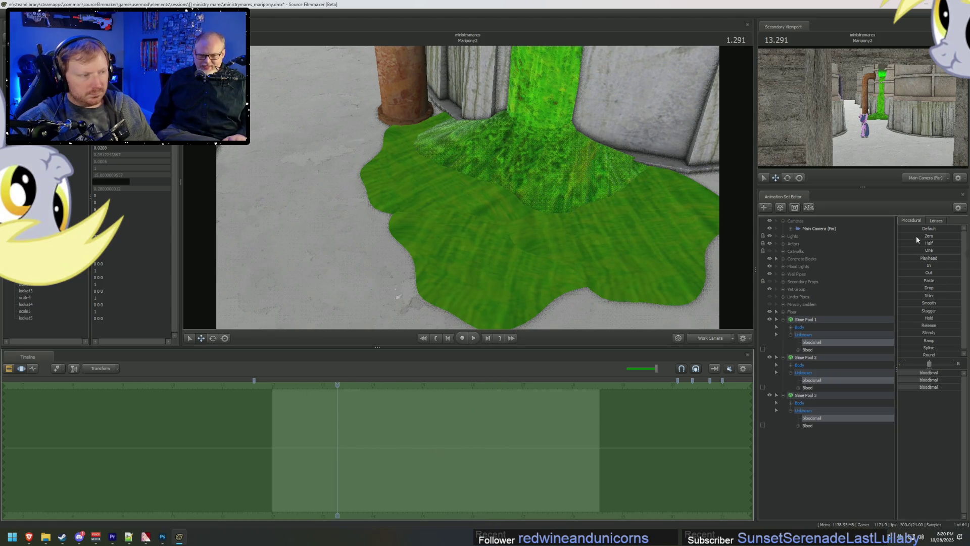
click(917, 239)
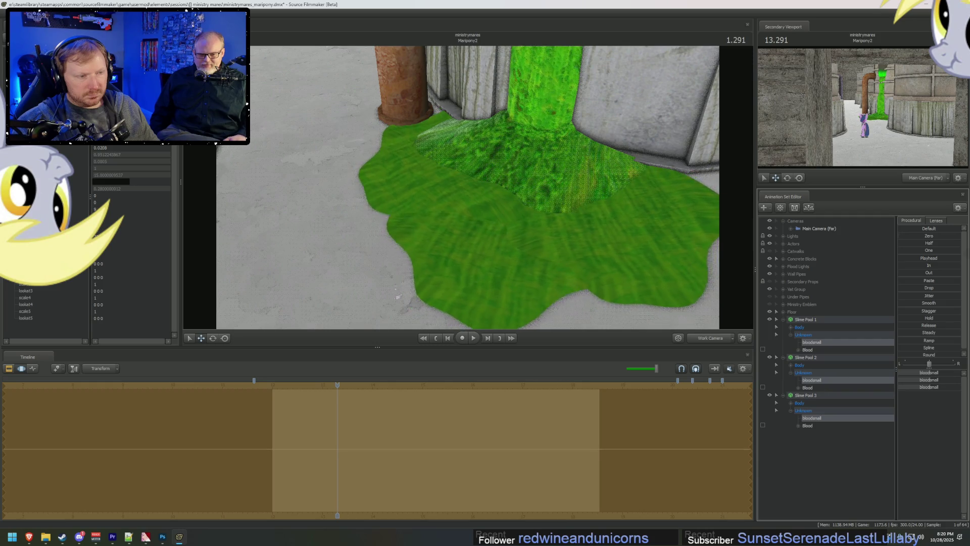
click(905, 251)
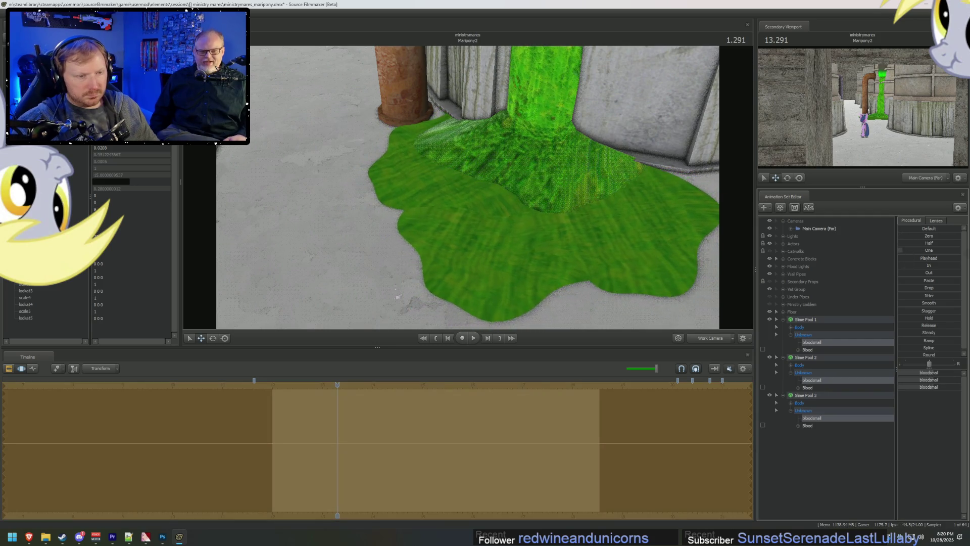
Step: Blend the bloodsmall values with the Zero preset so puddles grow, then play from the start
mouse_move(374, 441)
mouse_down()
mouse_move(598, 433)
mouse_move(269, 440)
mouse_up()
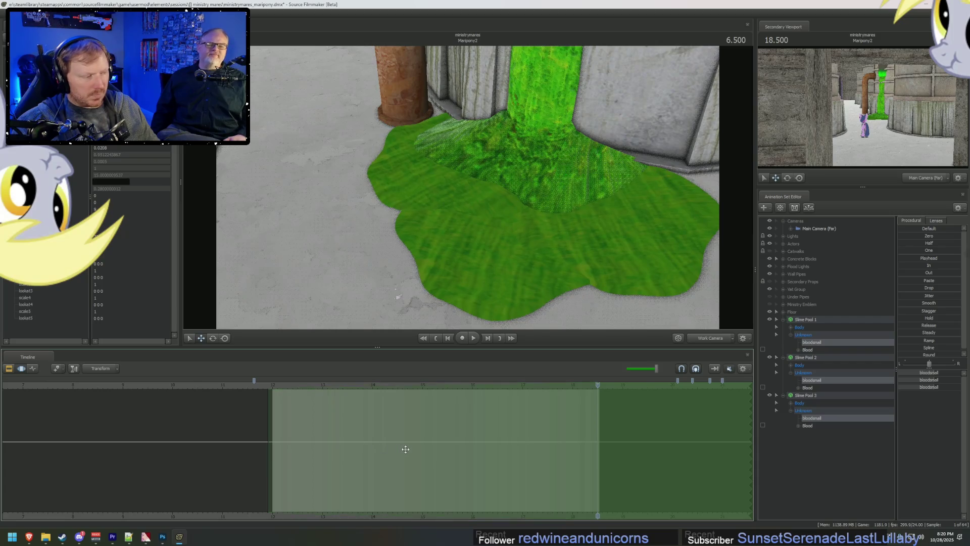
click(925, 262)
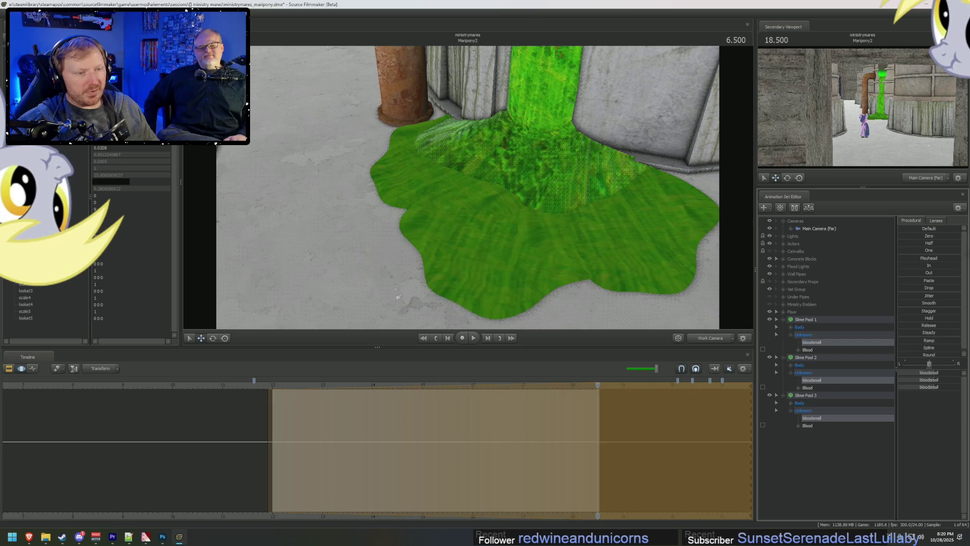
drag(923, 236, 917, 236)
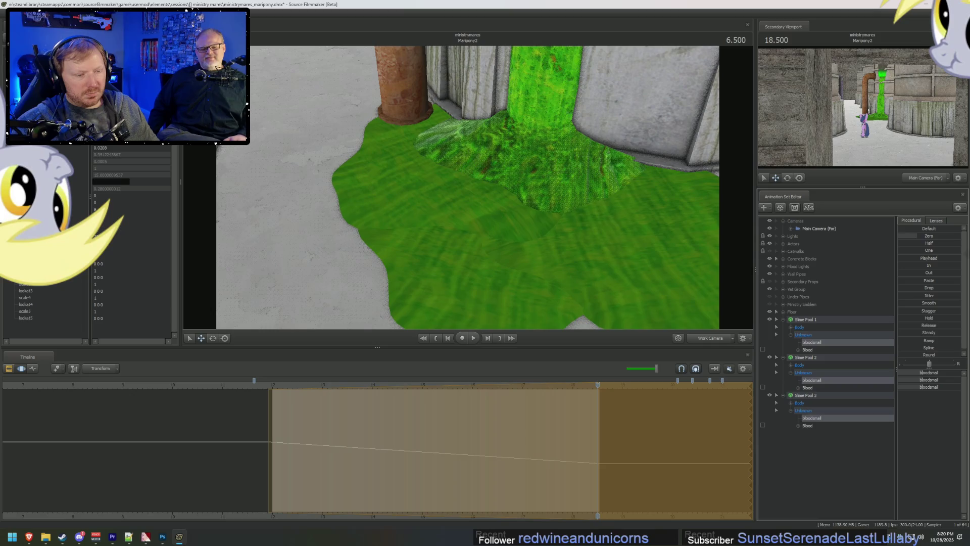
click(275, 384)
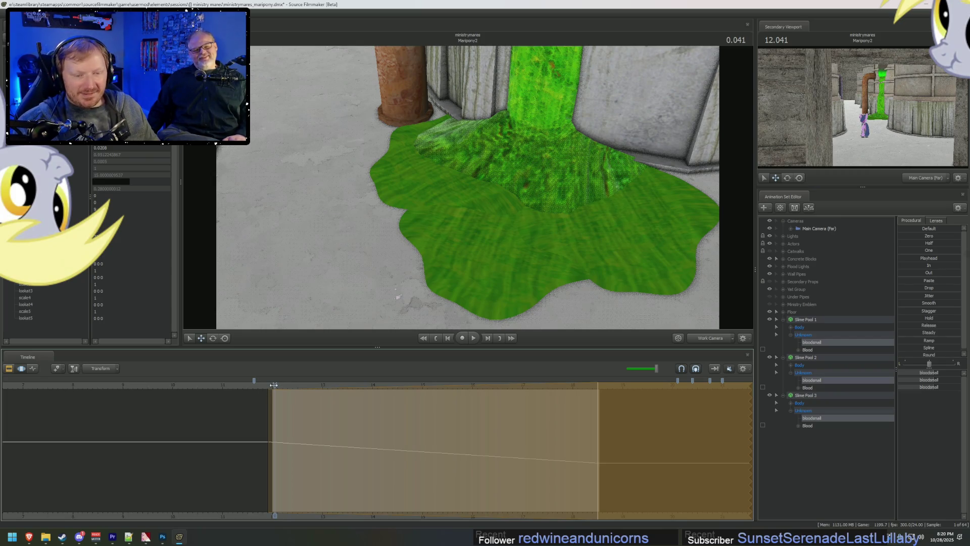
key(space)
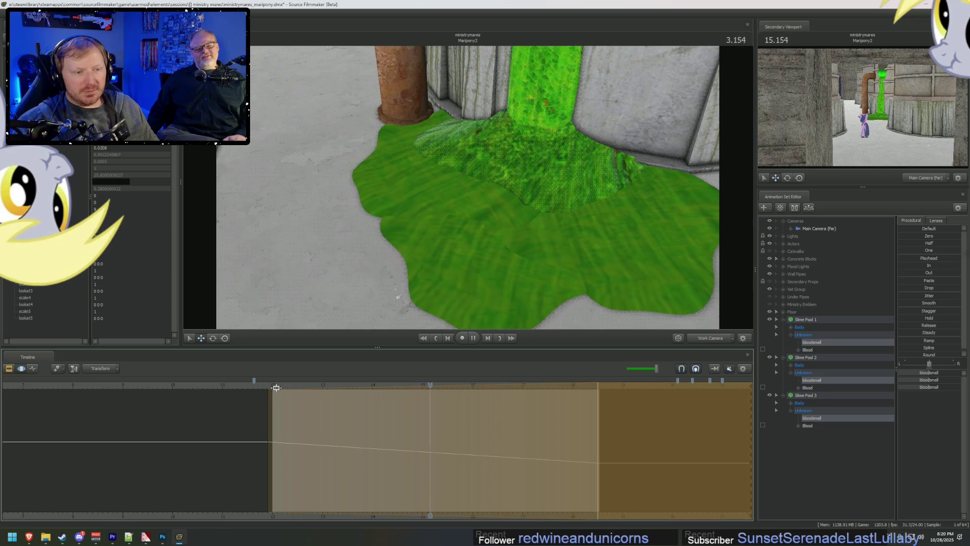
key(space)
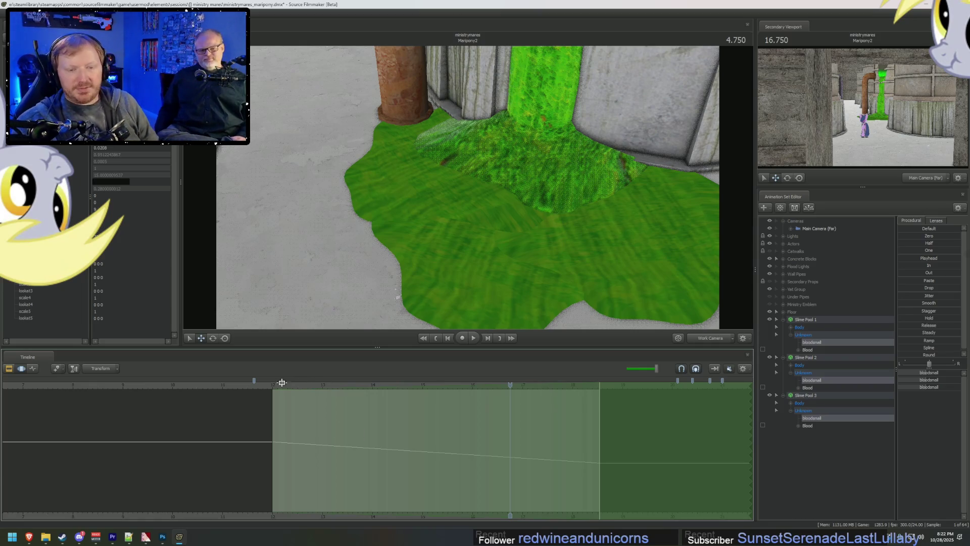
Step: Play the shot in the Clip Editor, viewing through the Main Camera then the Work Camera
key(F2)
key(space)
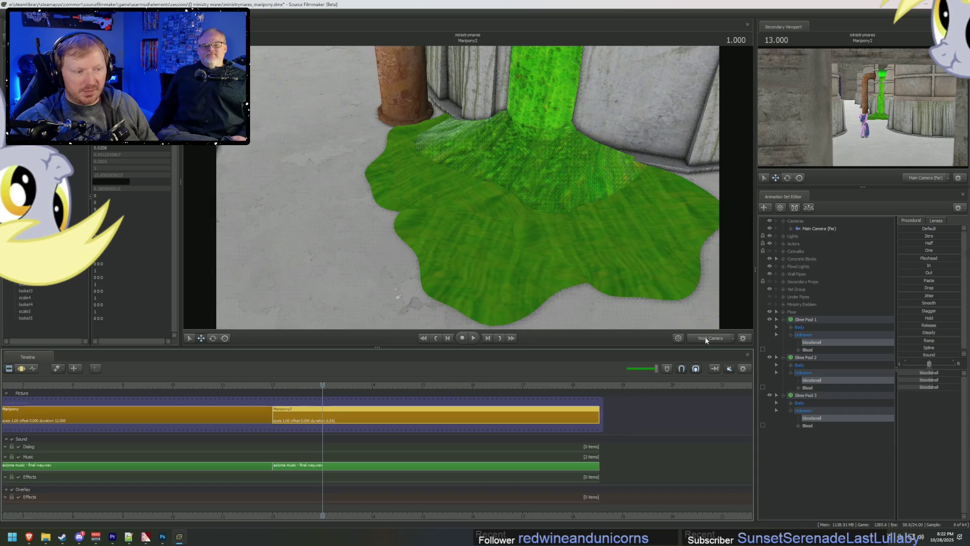
click(702, 338)
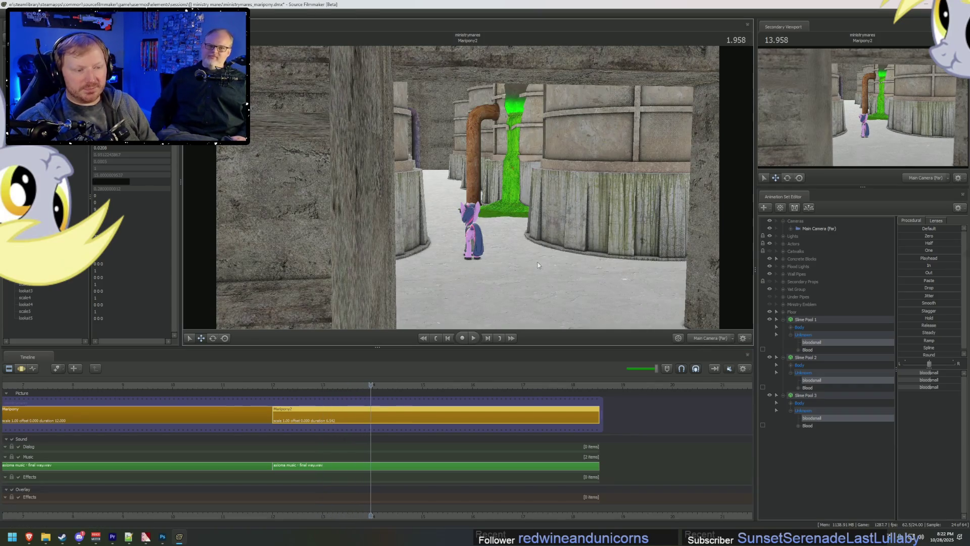
click(703, 339)
drag(442, 198, 442, 198)
Step: Replay the shot from earlier while flying the view down close over the slime pool
mouse_move(338, 387)
mouse_down()
mouse_move(281, 386)
mouse_move(506, 393)
mouse_move(285, 391)
mouse_up()
key(space)
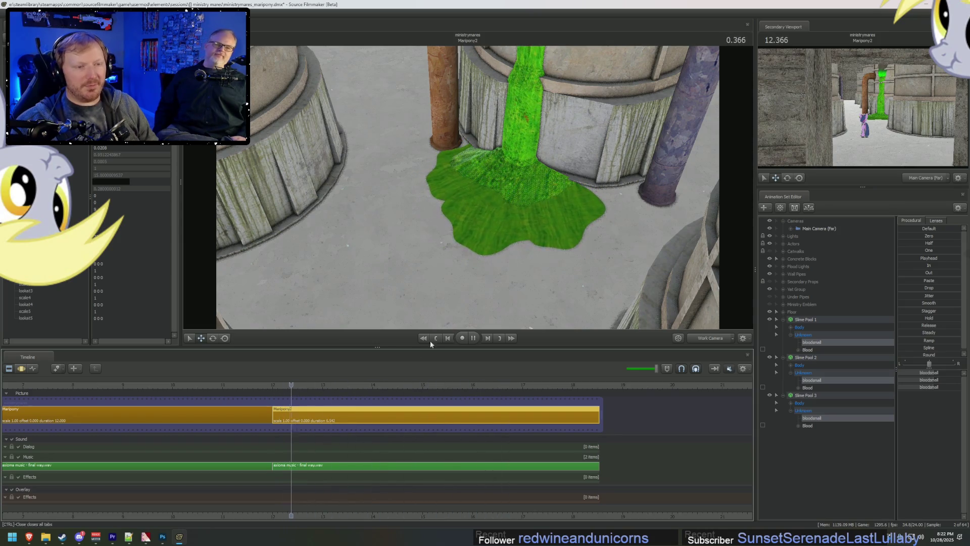
drag(510, 275, 511, 275)
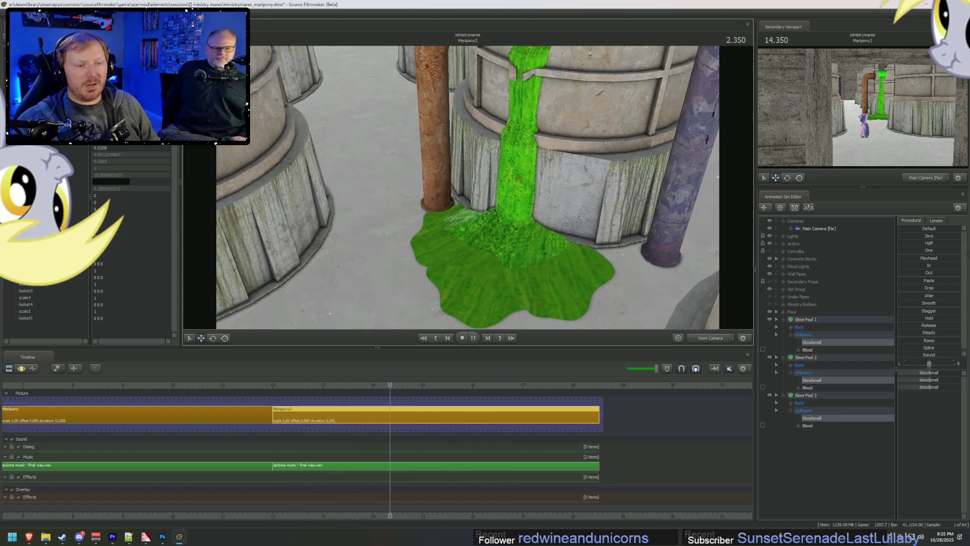
key(space)
mouse_move(467, 187)
mouse_down()
mouse_move(467, 166)
mouse_move(480, 237)
mouse_move(465, 186)
mouse_up()
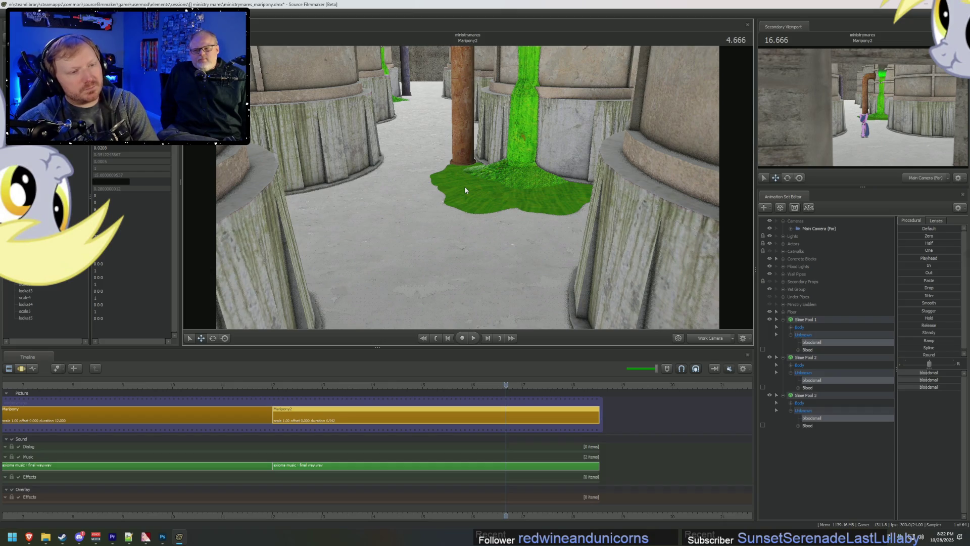
drag(465, 189, 465, 203)
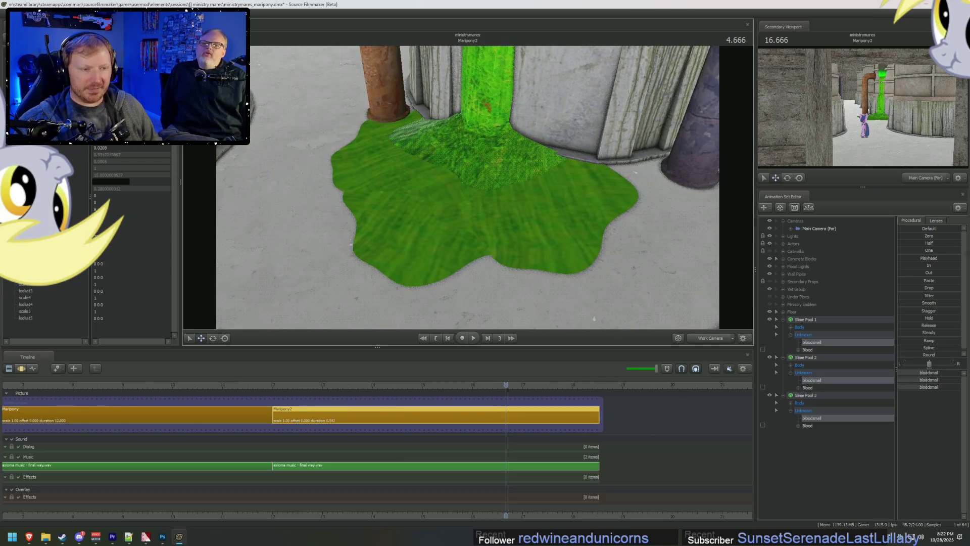
click(162, 537)
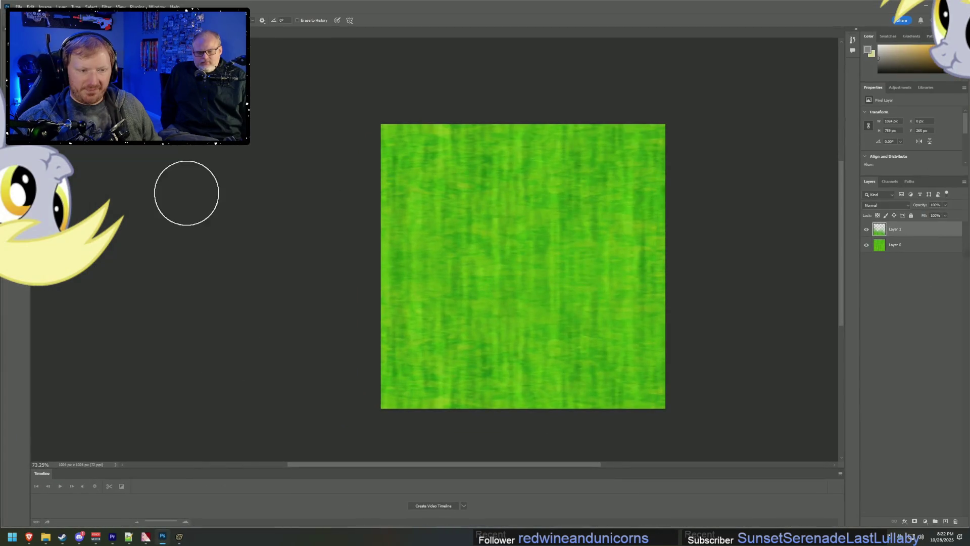
Step: Compare the scene and slime texture, then try a black-and-white conversion and cancel it
mouse_move(45, 7)
mouse_move(76, 30)
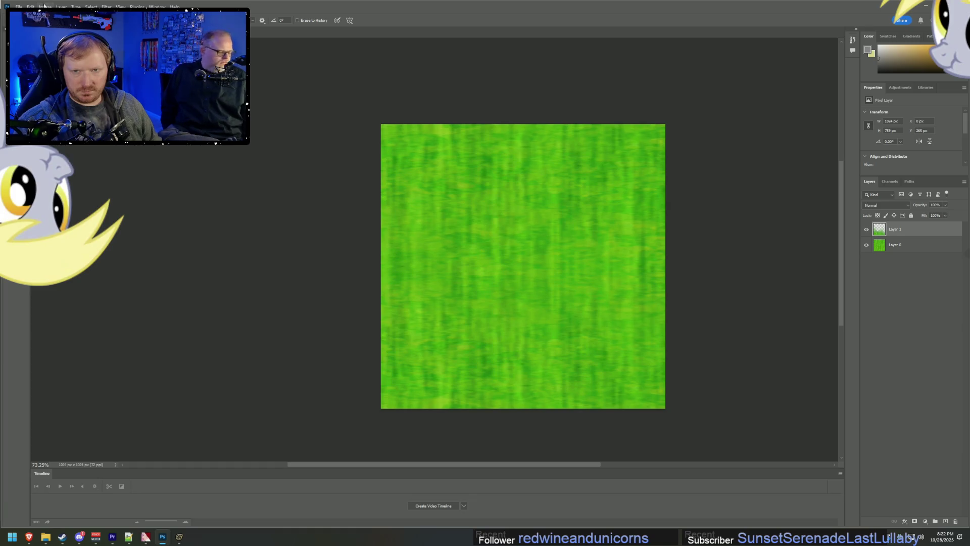
key(alt+Tab)
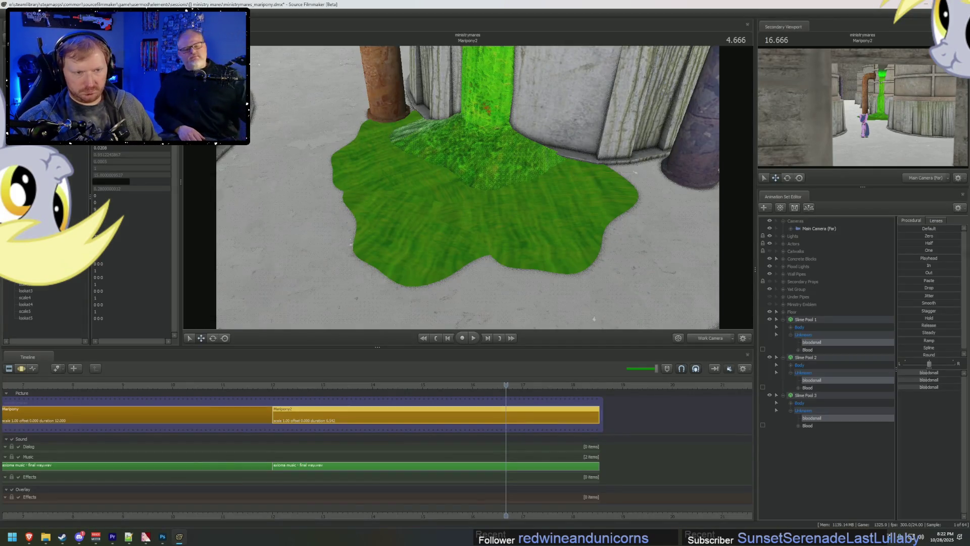
key(alt+Tab)
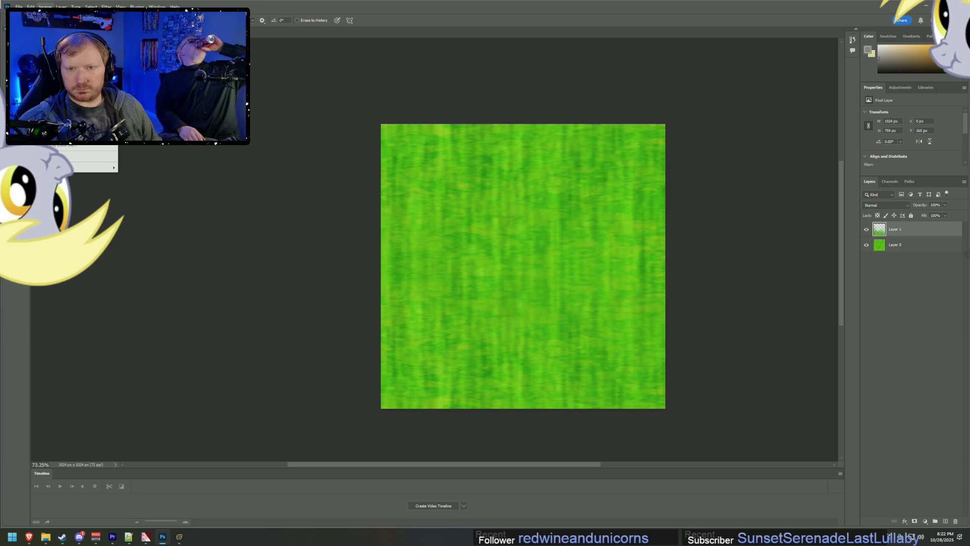
mouse_move(101, 167)
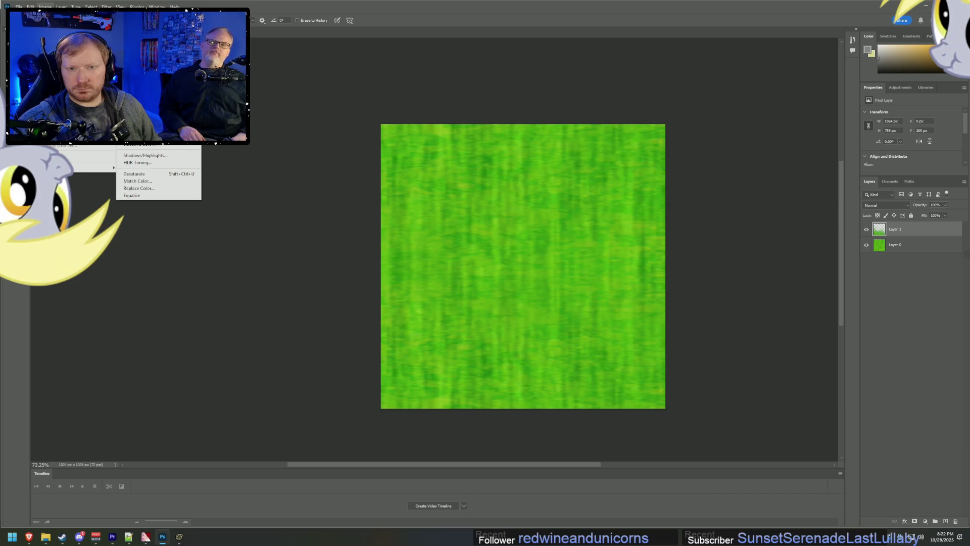
click(147, 83)
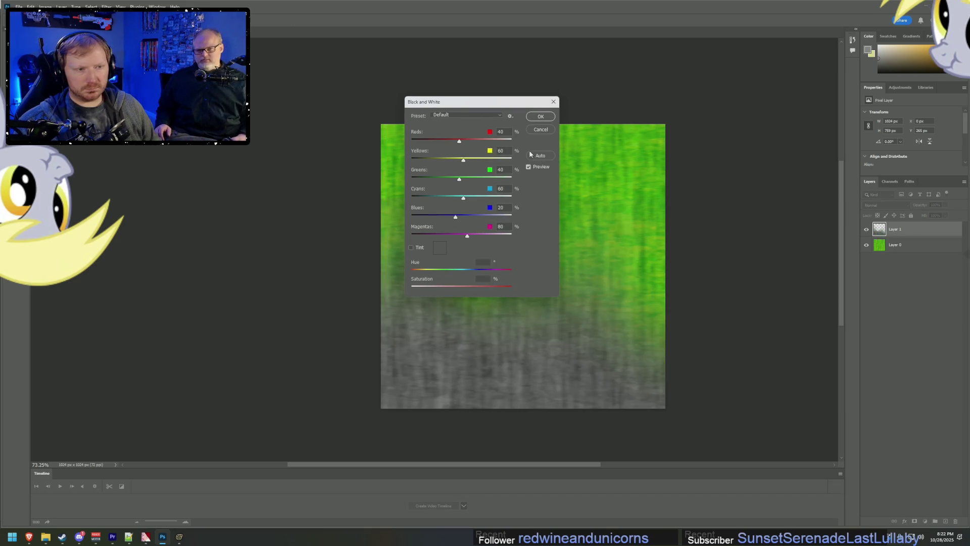
click(541, 131)
Step: Select both texture layers and combine them with Merge Visible
shift+click(880, 248)
right_click(878, 245)
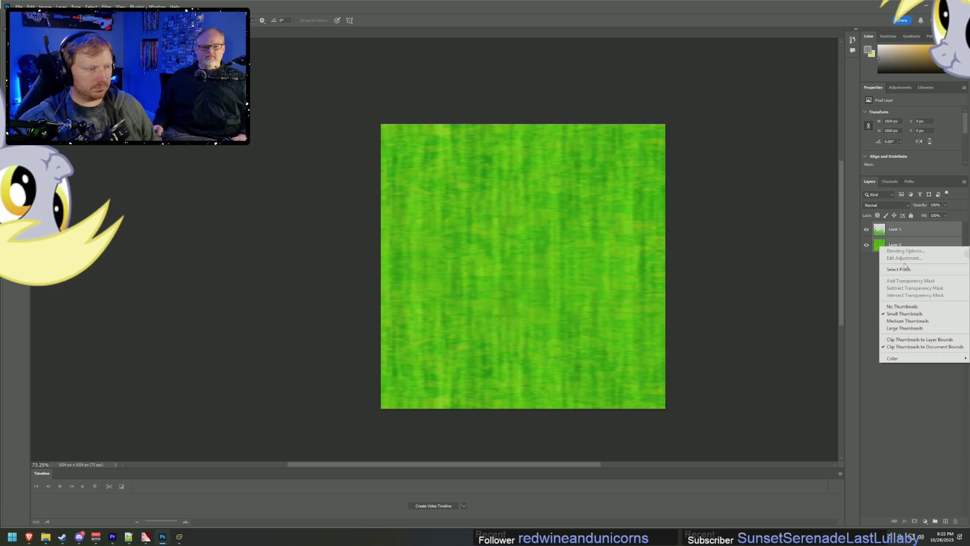
click(914, 228)
right_click(914, 242)
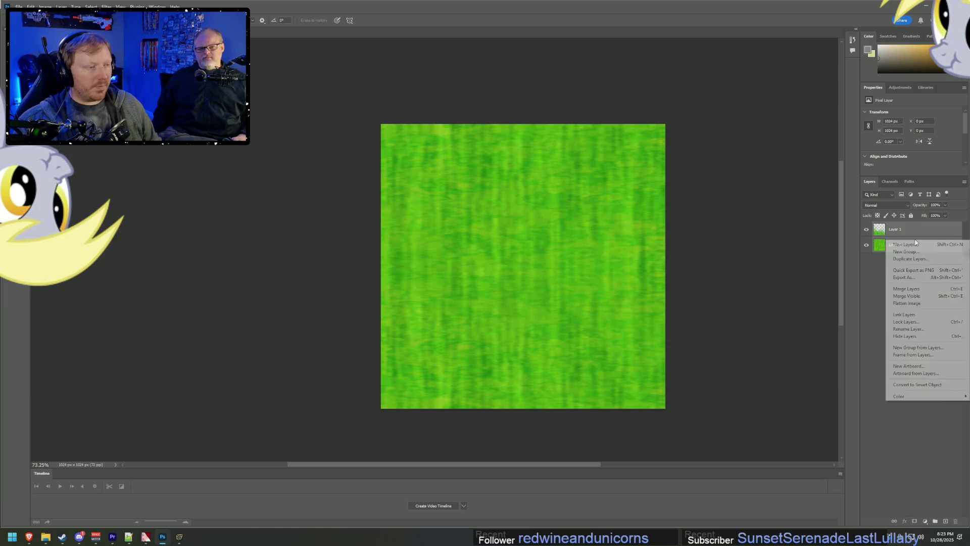
click(918, 296)
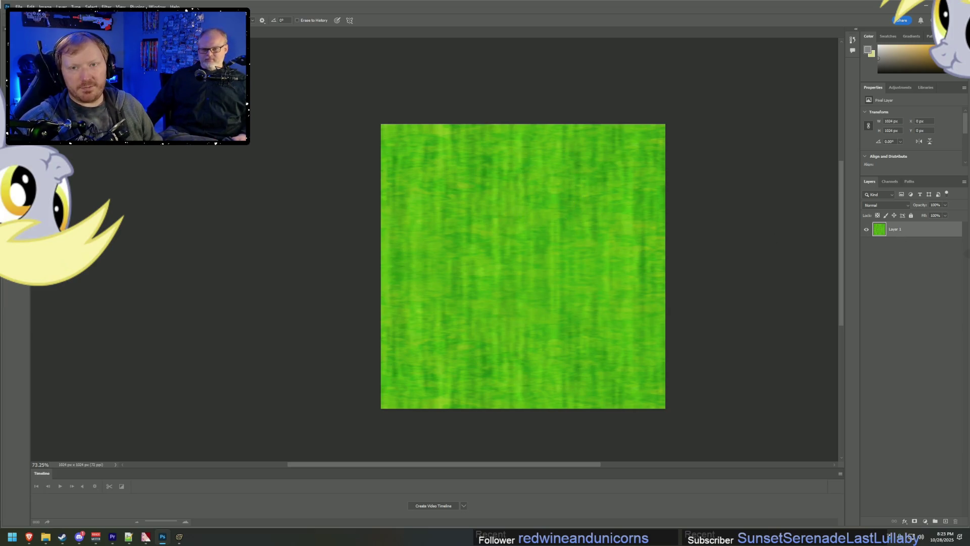
Step: Convert the merged texture to Black & White with Greens raised to 40
click(19, 6)
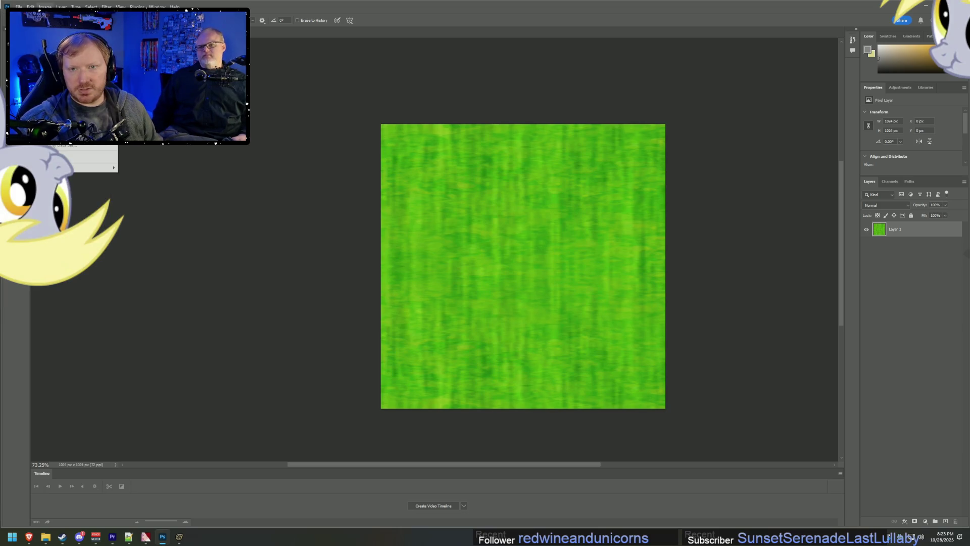
mouse_move(60, 26)
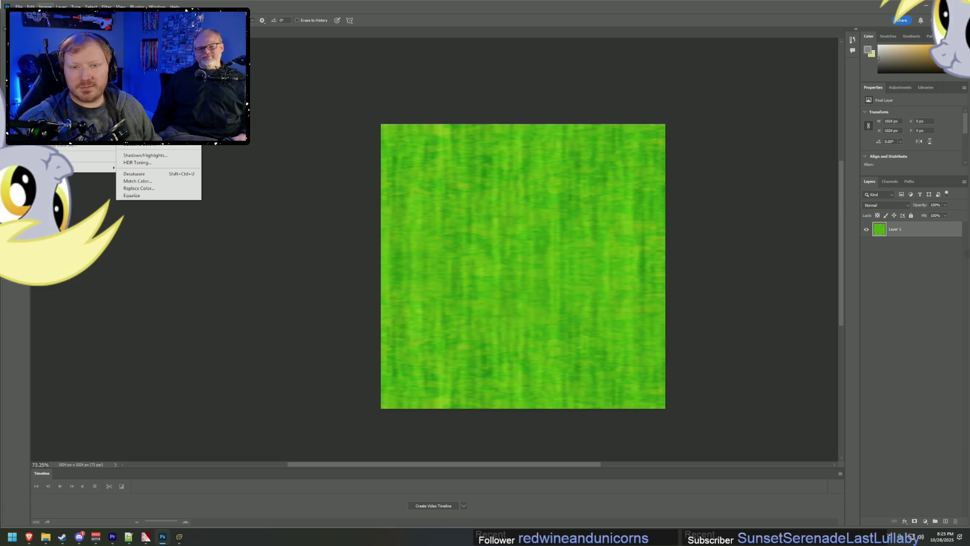
click(142, 82)
drag(499, 108, 759, 145)
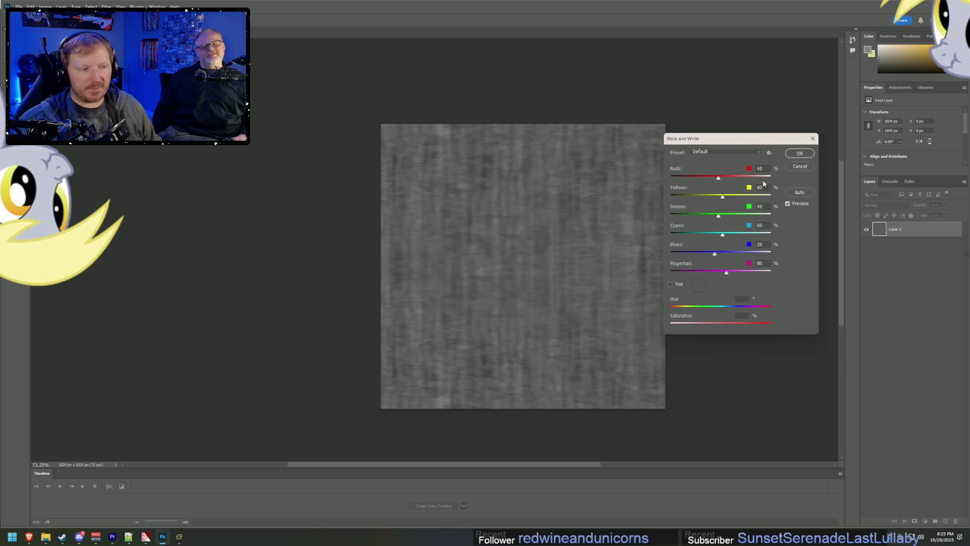
mouse_move(724, 218)
mouse_down()
mouse_move(766, 220)
mouse_move(736, 227)
mouse_up()
text(40)
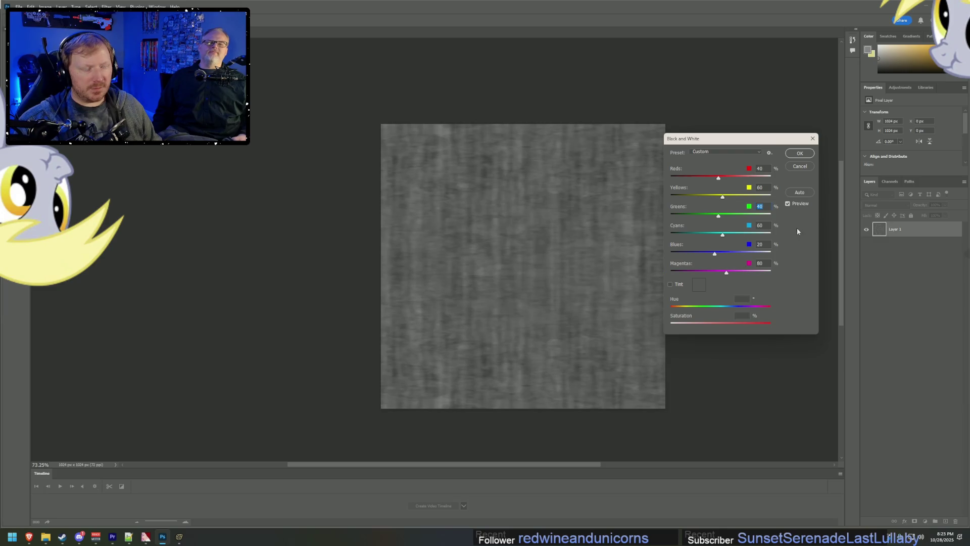
click(800, 154)
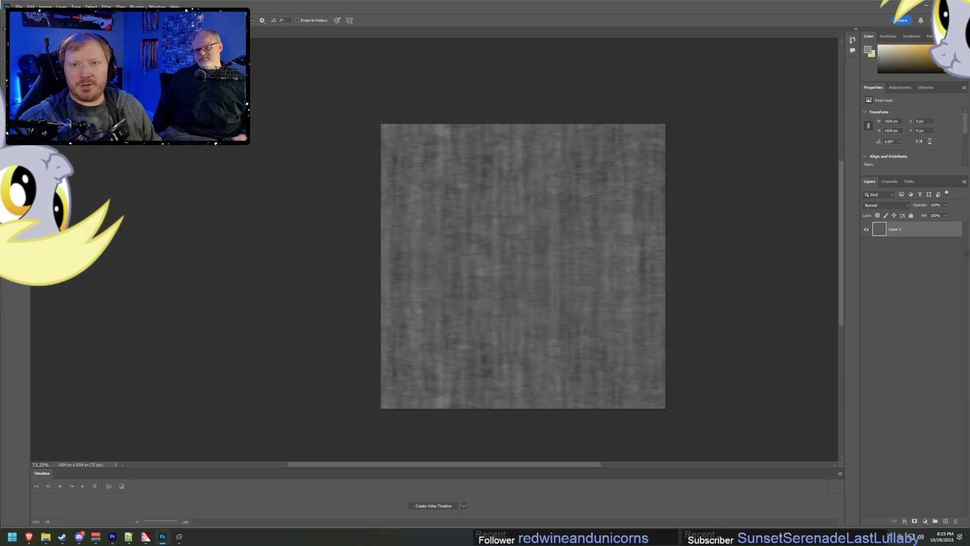
click(45, 7)
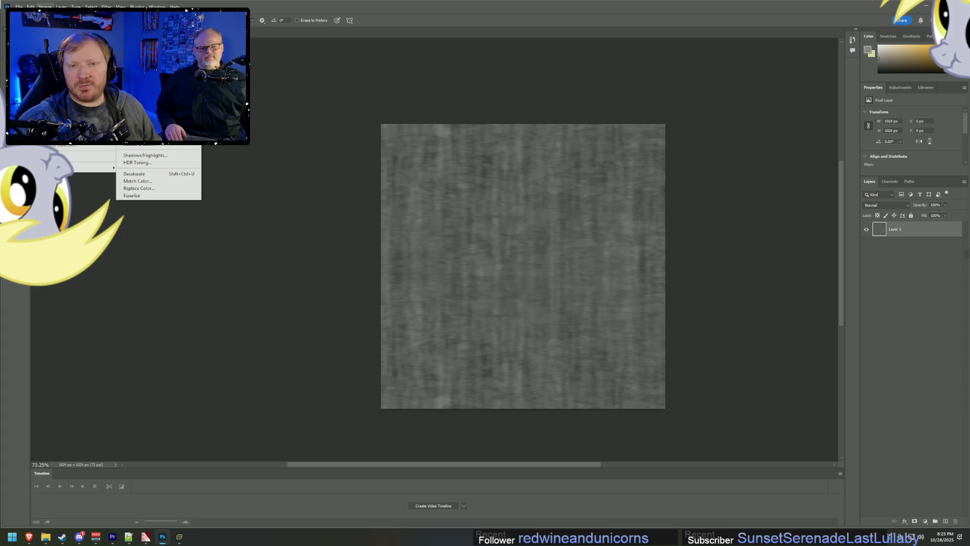
click(142, 27)
Step: Import the slime_bw image into VTFEdit with the default VTF options
key(alt+Tab)
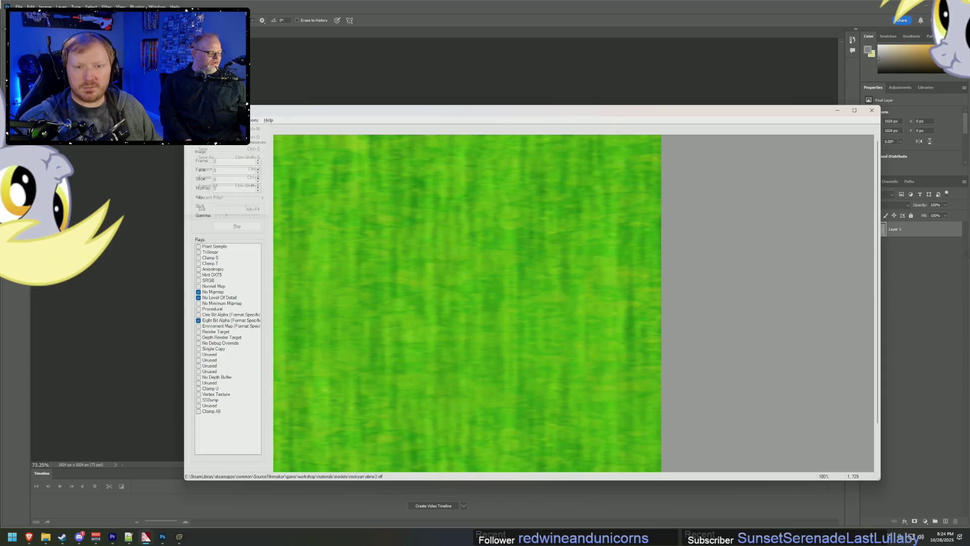
click(193, 120)
click(212, 171)
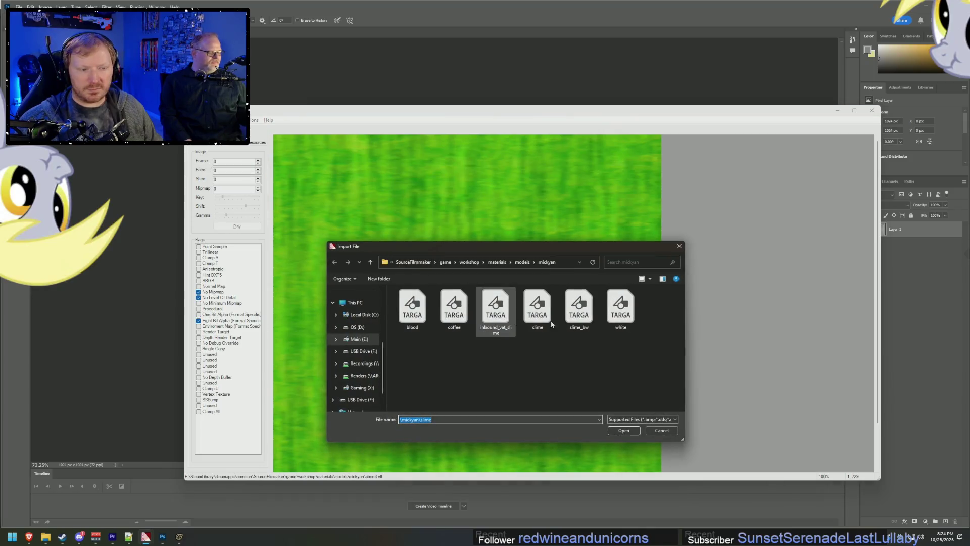
double_click(582, 320)
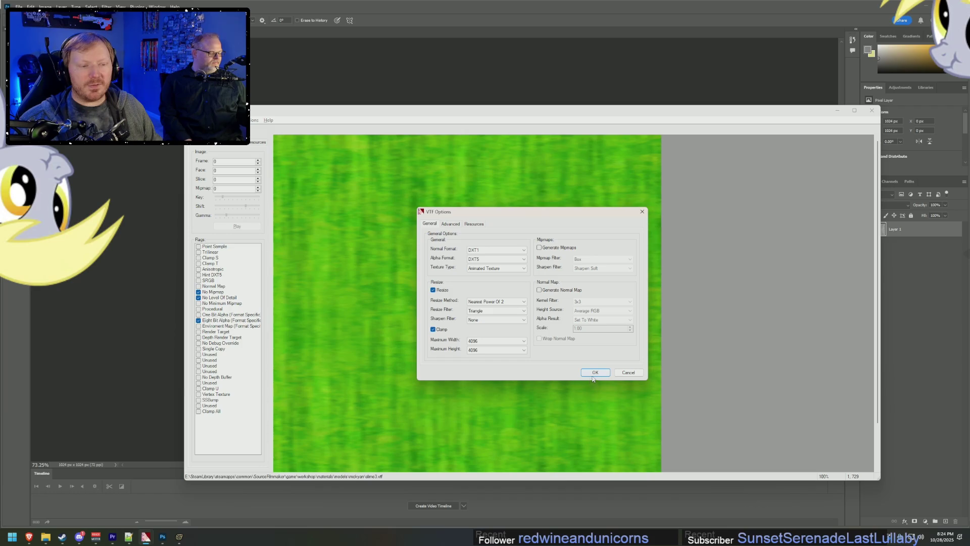
click(597, 375)
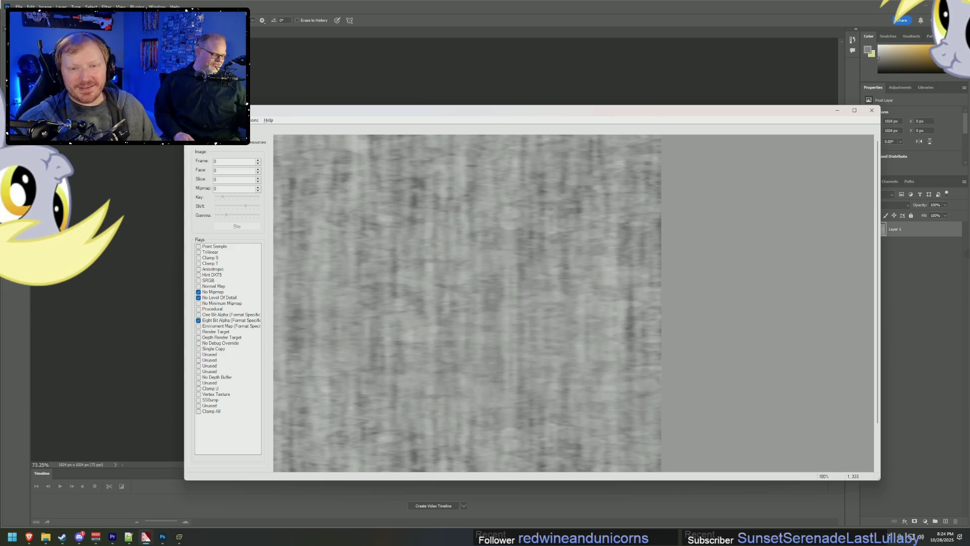
Step: Save the texture as a new file named slime_bw.vtf
key(alt+f)
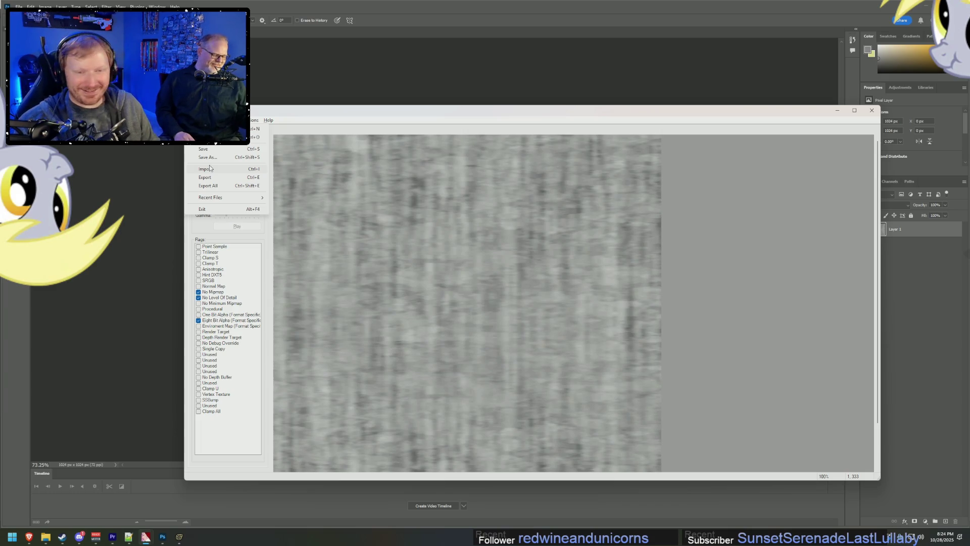
click(216, 161)
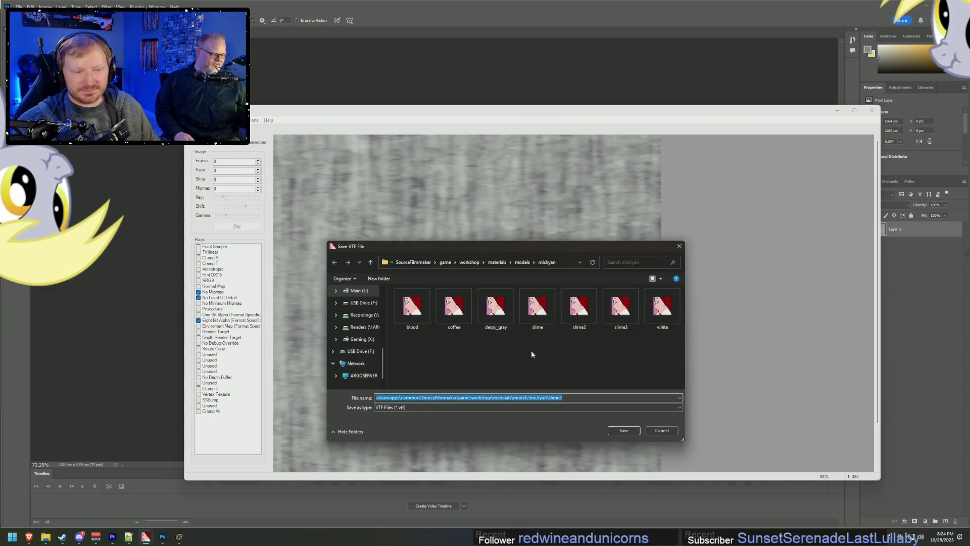
text(slime_bw)
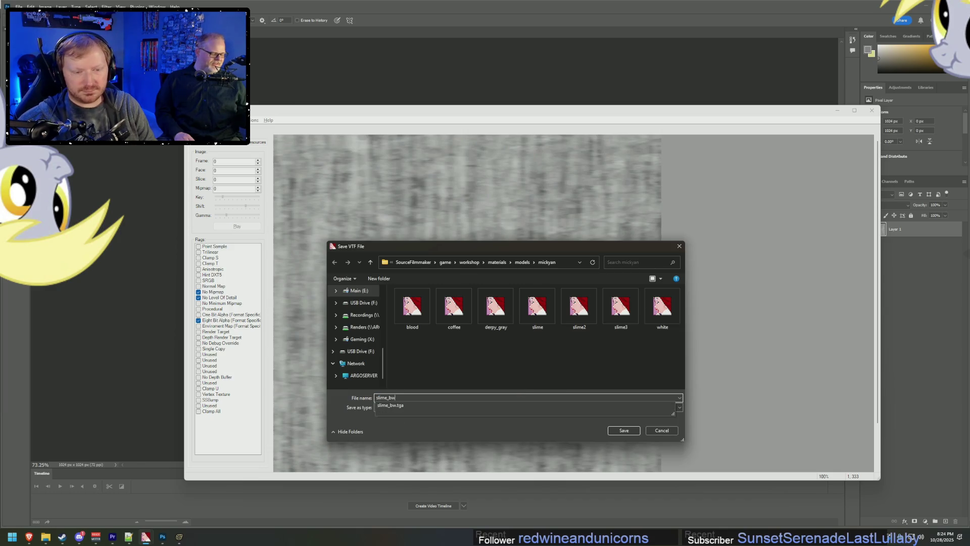
key(Return)
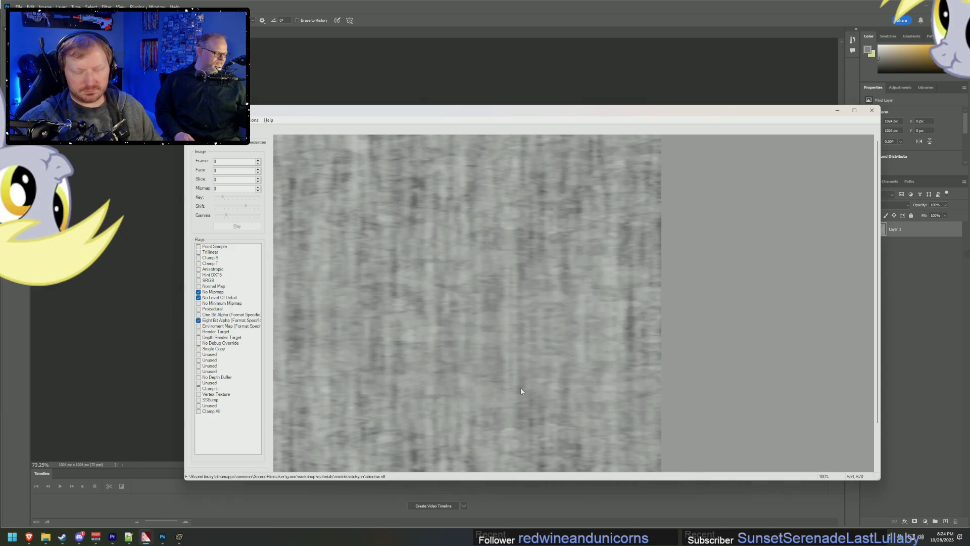
click(180, 537)
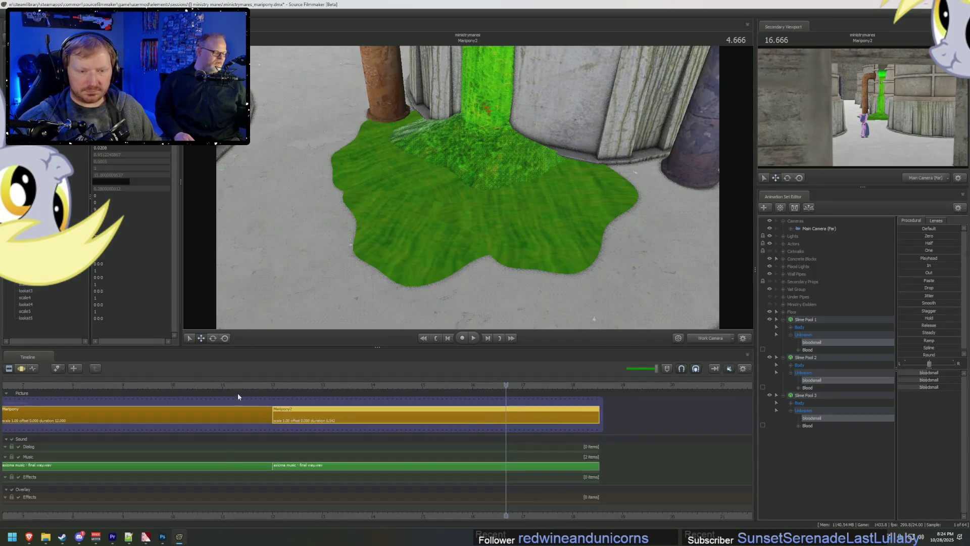
Step: Remove the $color line from blood.vmt
click(128, 537)
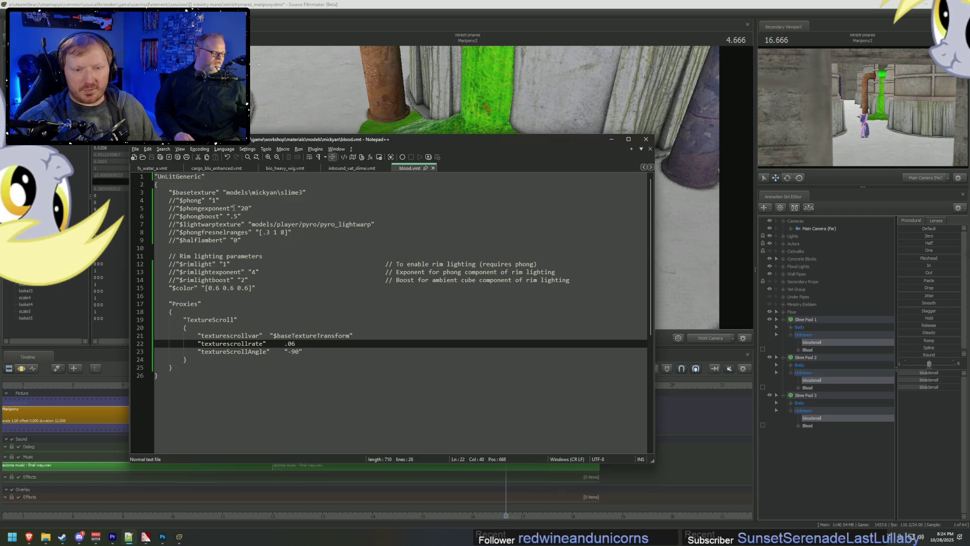
click(248, 288)
key(BackSpace)
key(BackSpace)
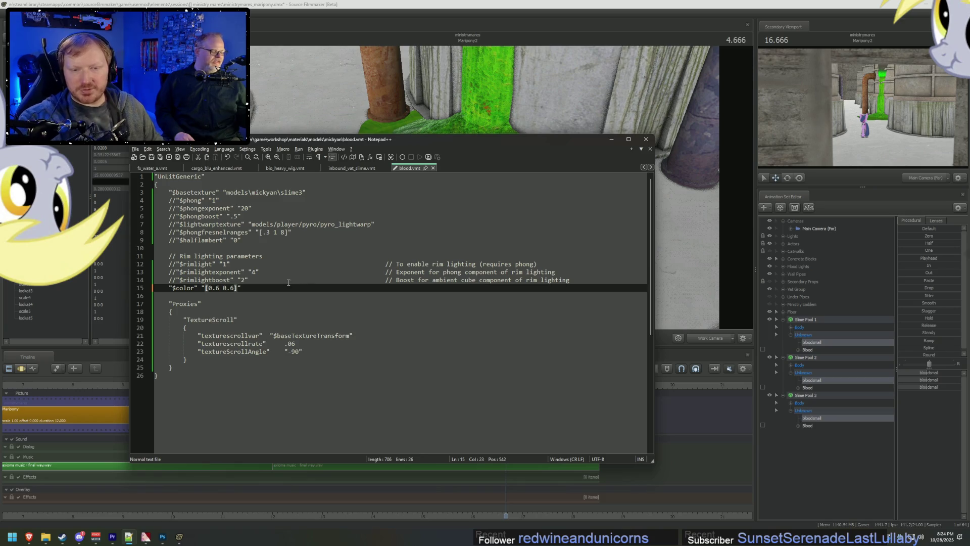
click(98, 292)
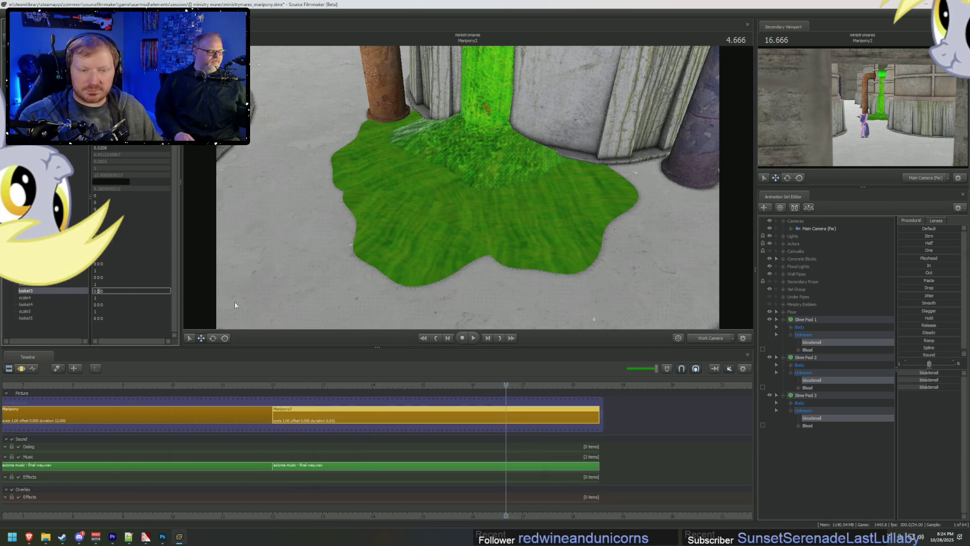
key(alt+Tab)
key(ctrl+z)
key(ctrl+z)
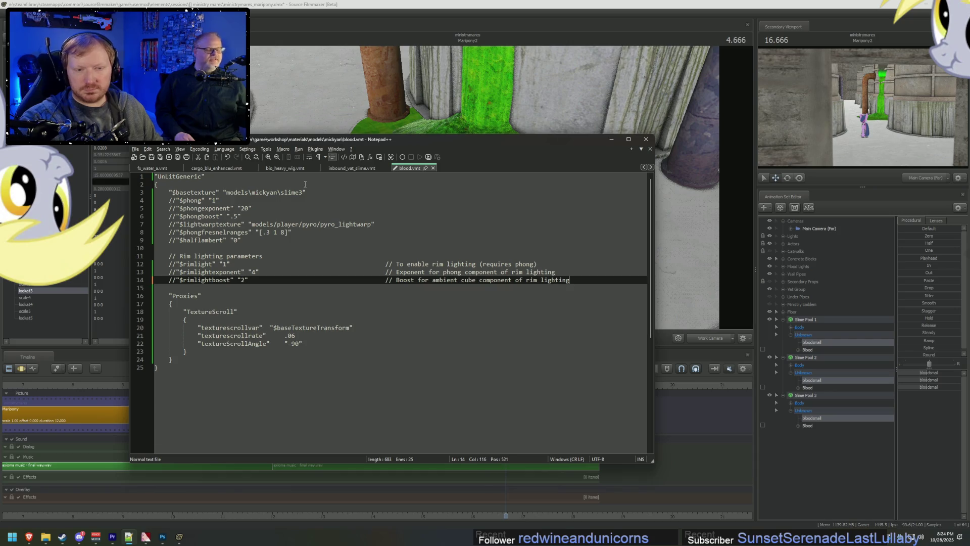
Step: Change $basetexture from models\mickyan\slime3 to models\mickyan\slimebw
click(304, 192)
key(BackSpace)
text(bw)
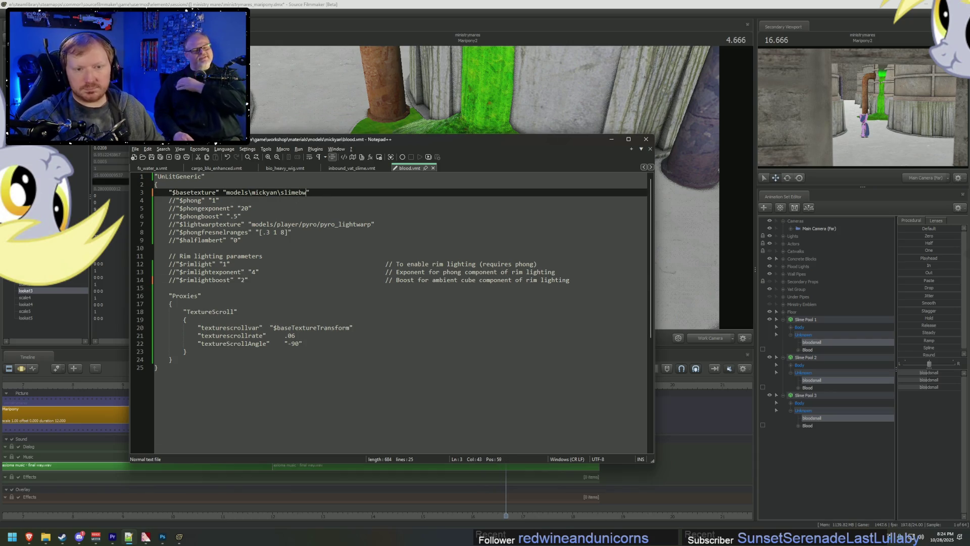
click(163, 538)
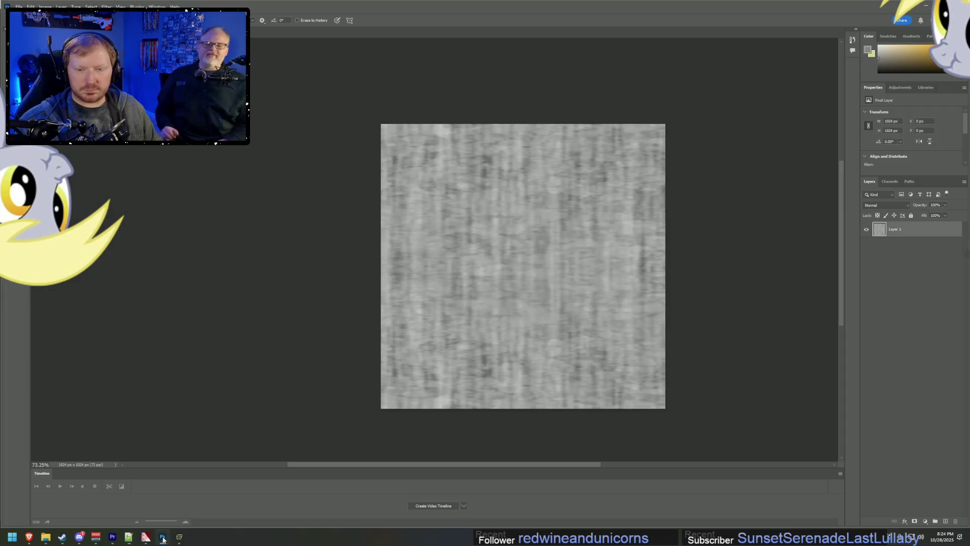
key(alt+Tab)
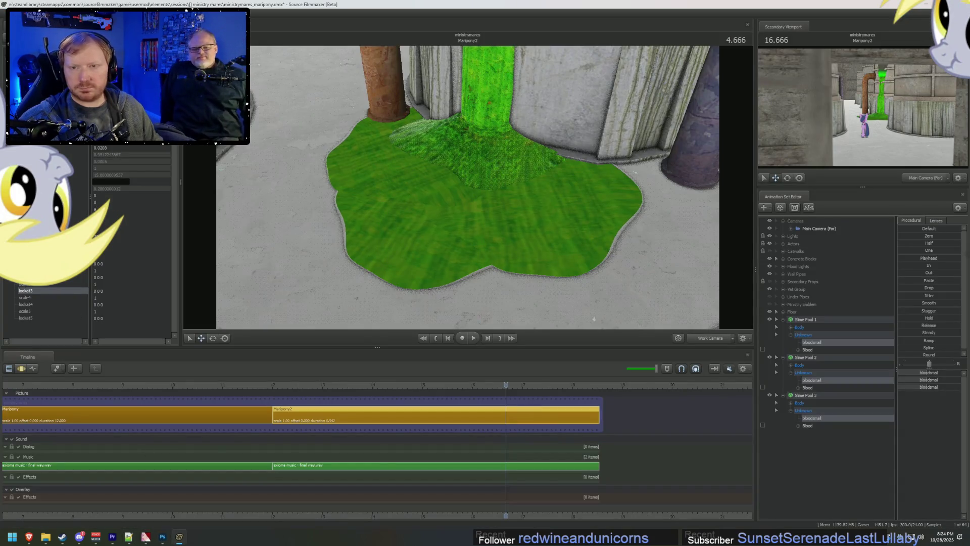
Step: Show Slime Pool 1's model in the Element Viewer and expand its blood material entry
click(808, 320)
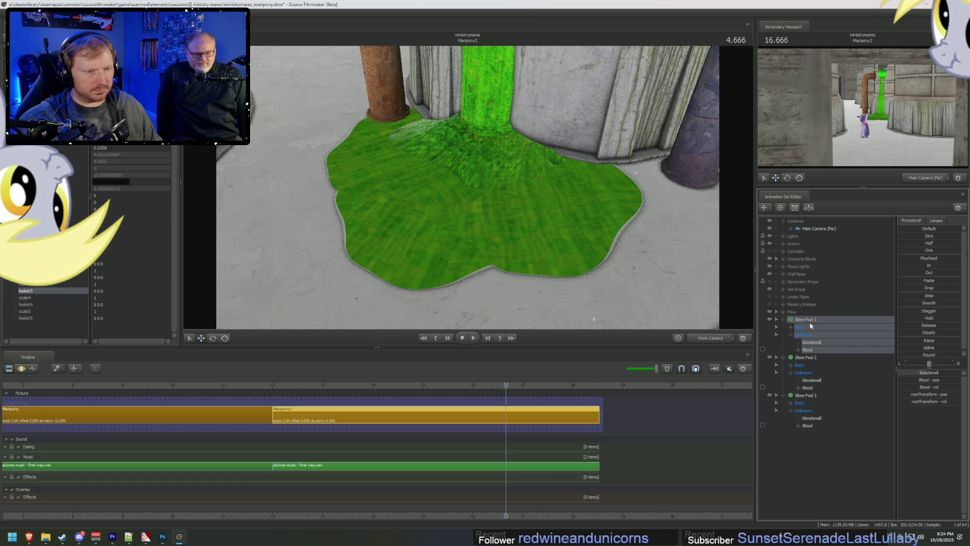
right_click(811, 324)
mouse_move(859, 366)
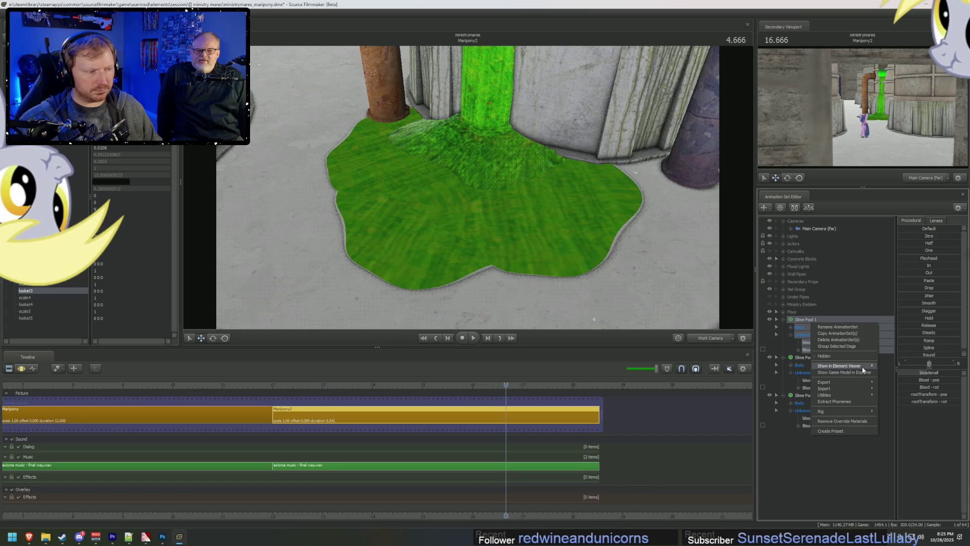
key(Escape)
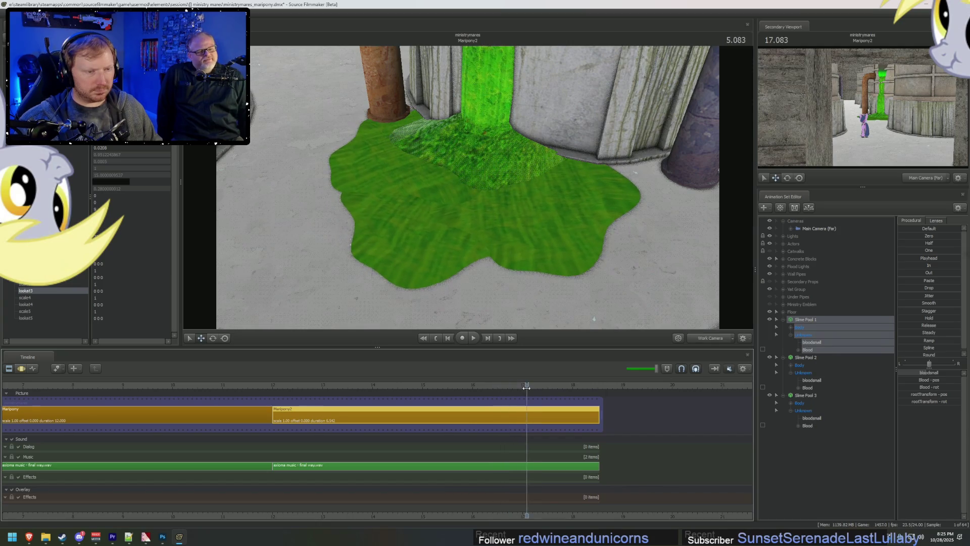
right_click(816, 320)
mouse_move(854, 364)
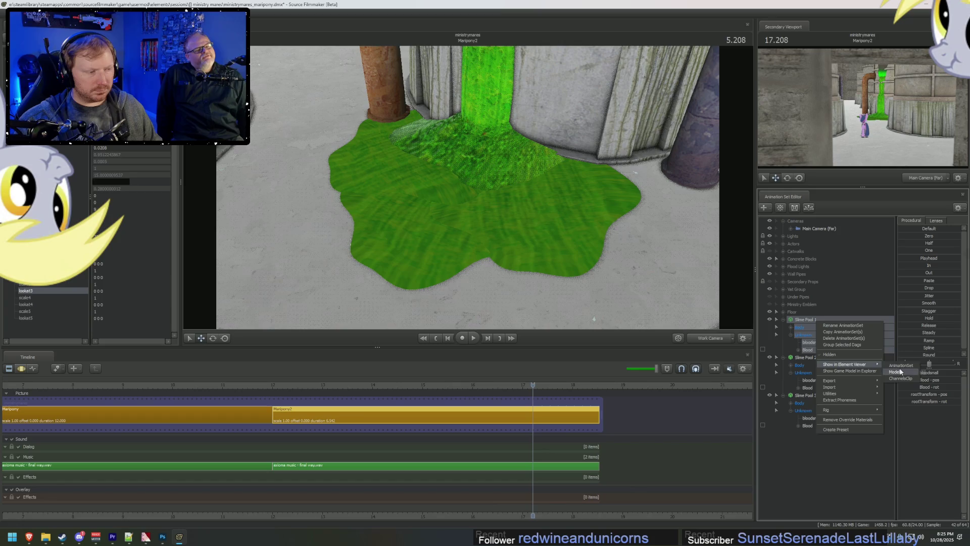
click(902, 378)
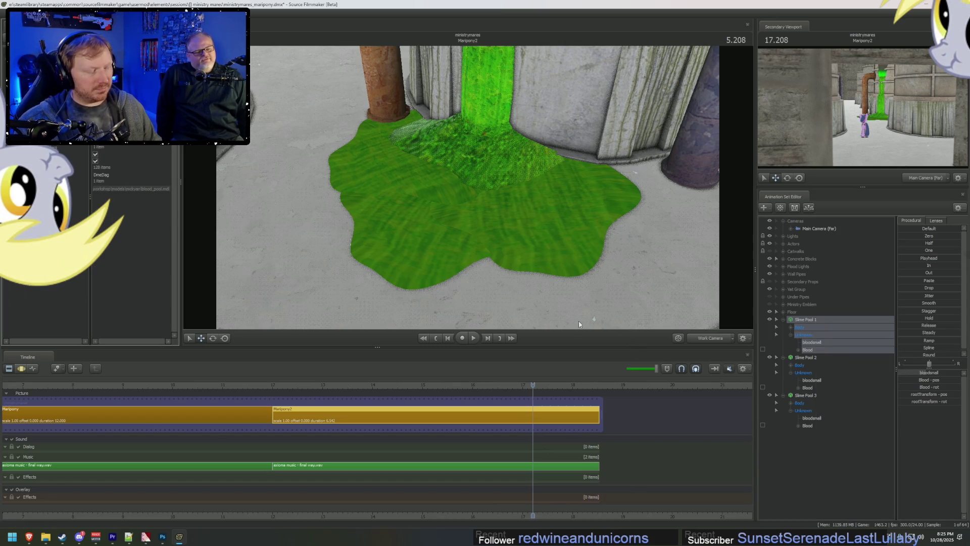
click(76, 181)
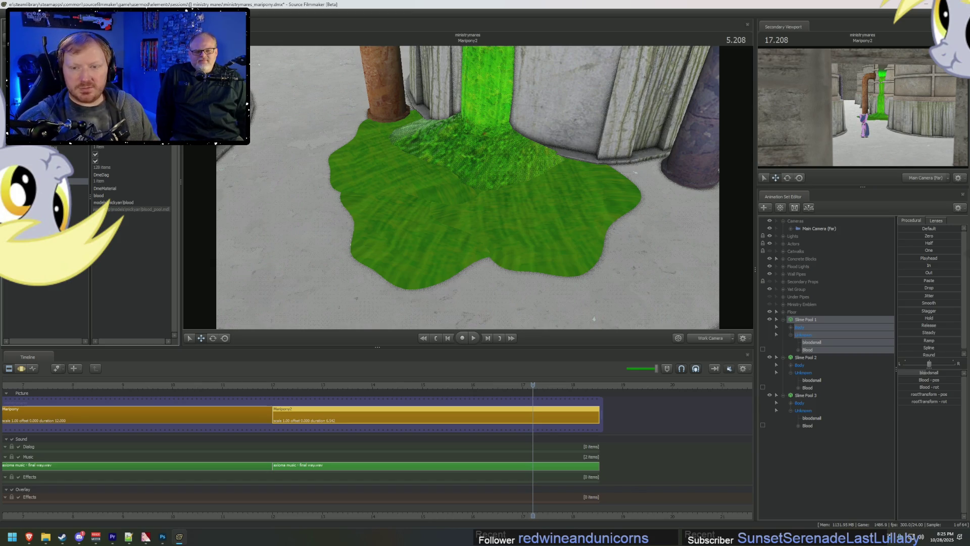
right_click(71, 182)
Step: Add a blood material override to Slime Pool 1 and turn on viewport lighting
mouse_move(109, 245)
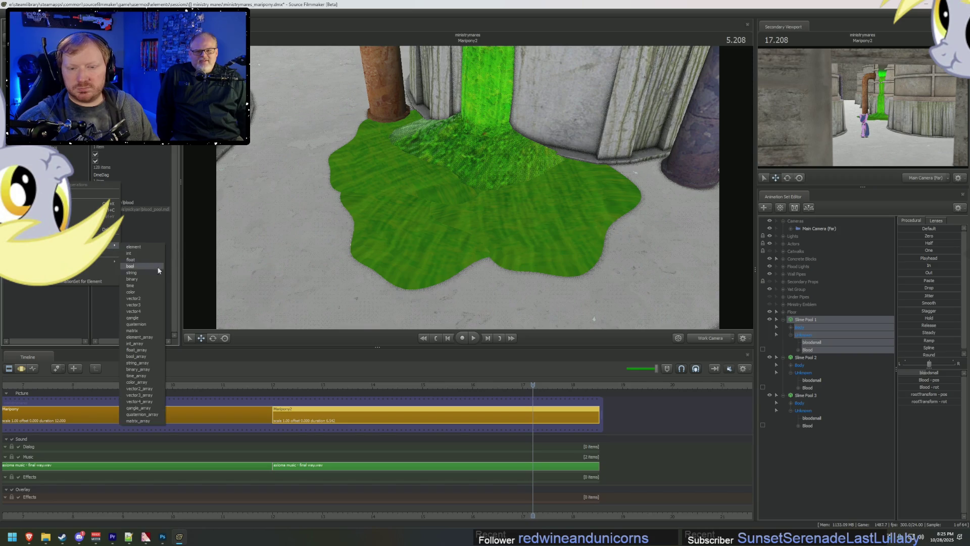
click(135, 306)
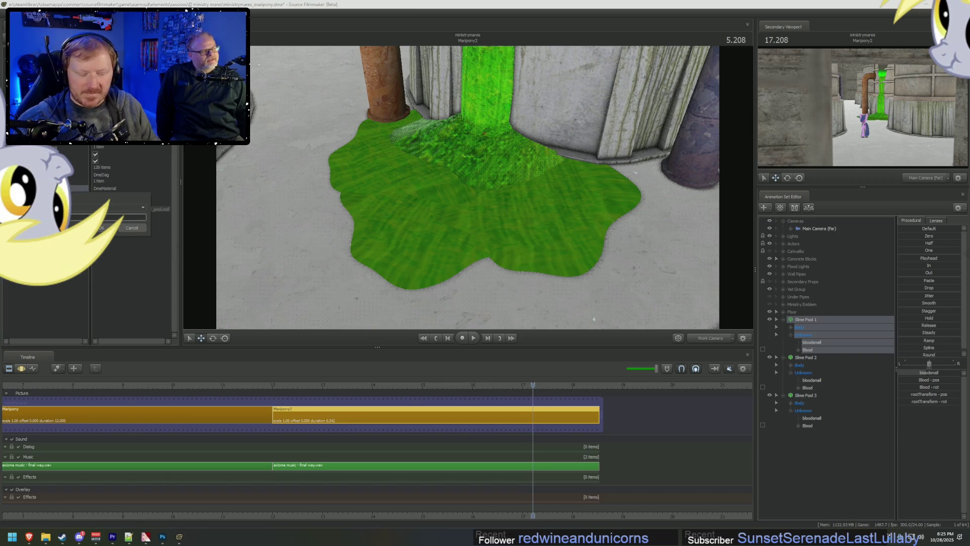
key(Return)
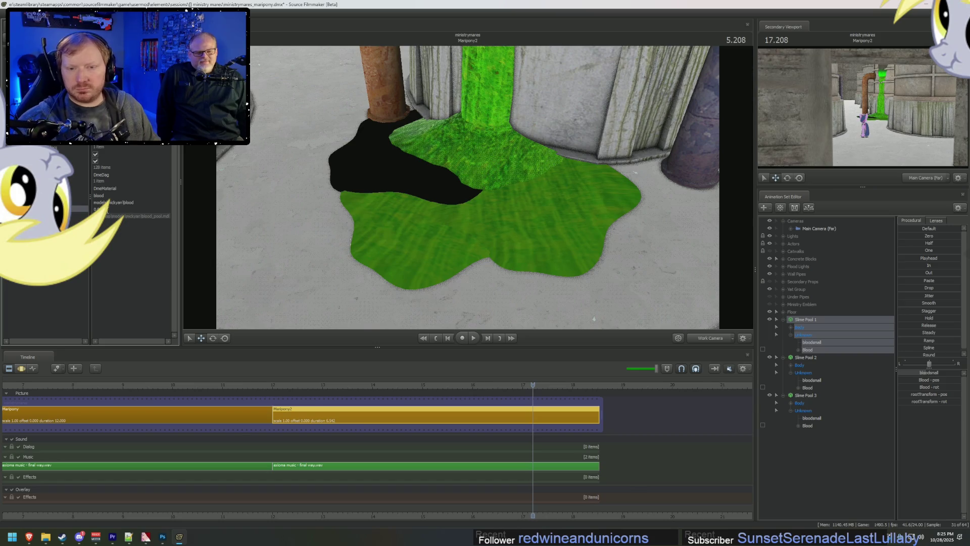
double_click(107, 209)
text(b)
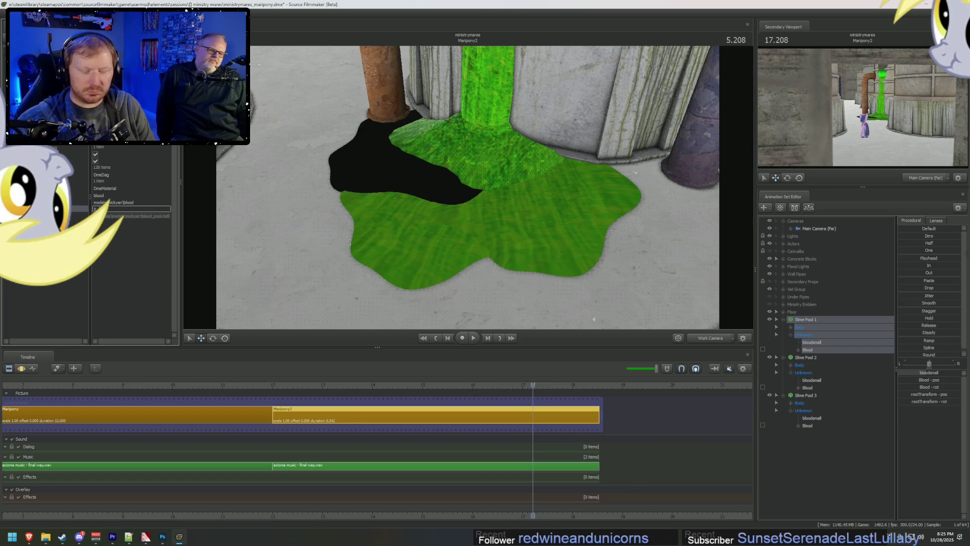
text(.)
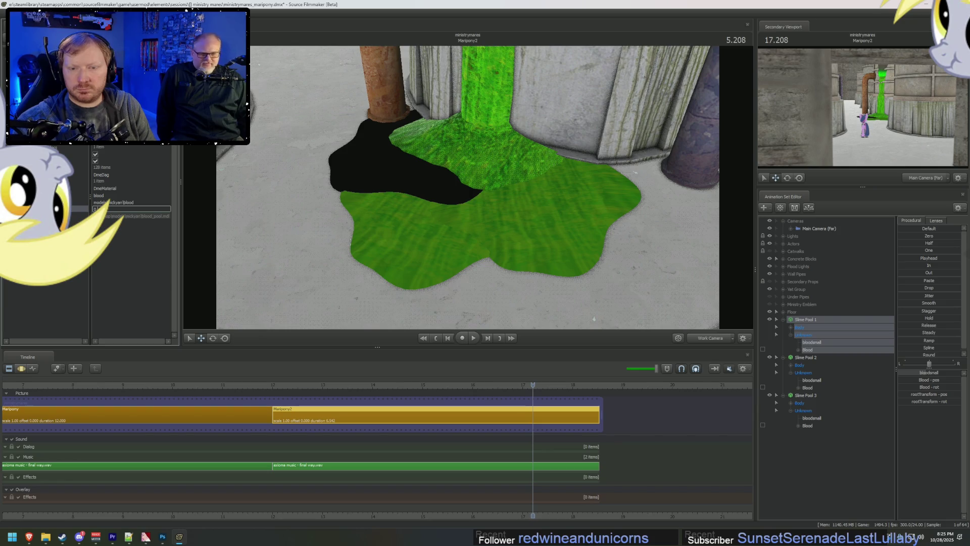
key(Return)
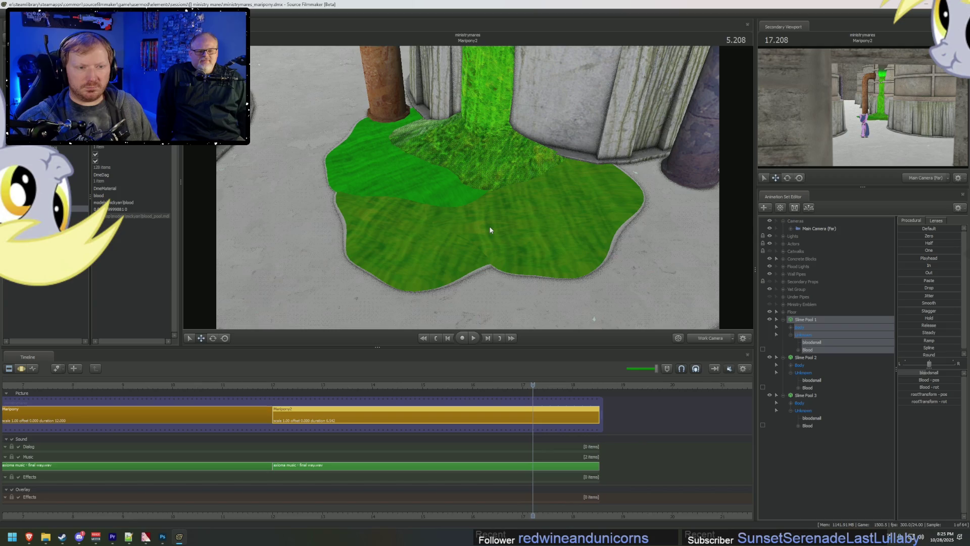
right_drag(485, 206, 470, 189)
click(488, 209)
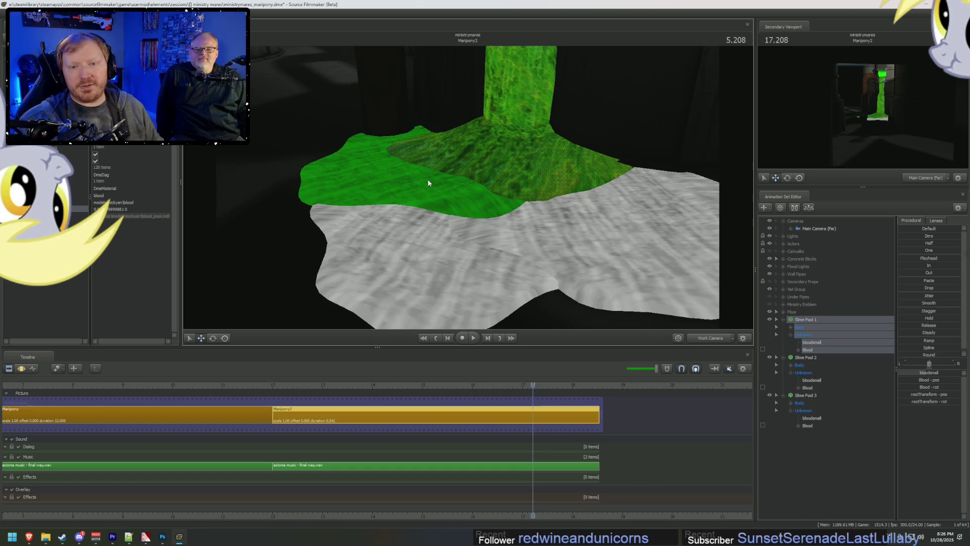
Step: Set the override's texture scale to 0.05 0.7 0.05
double_click(134, 209)
text(0)
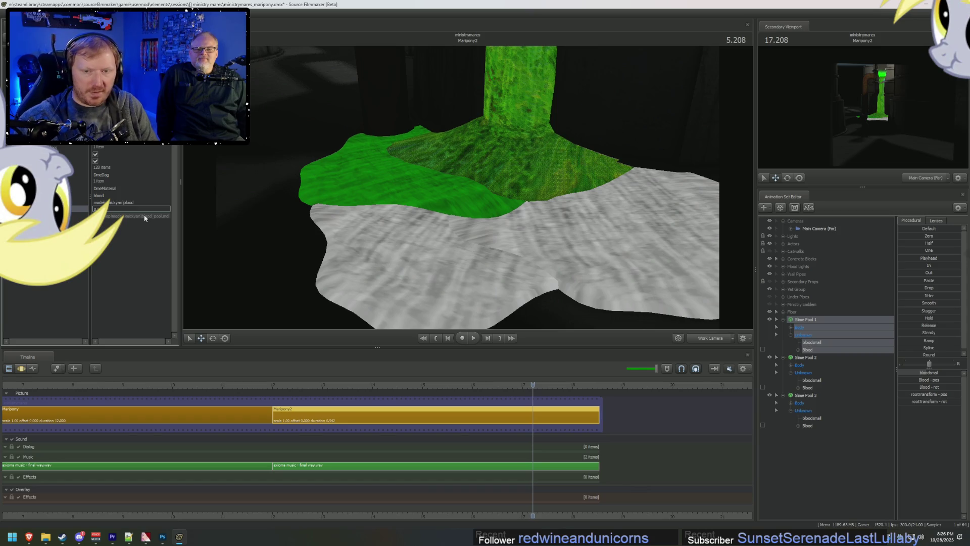
text(5 0.05)
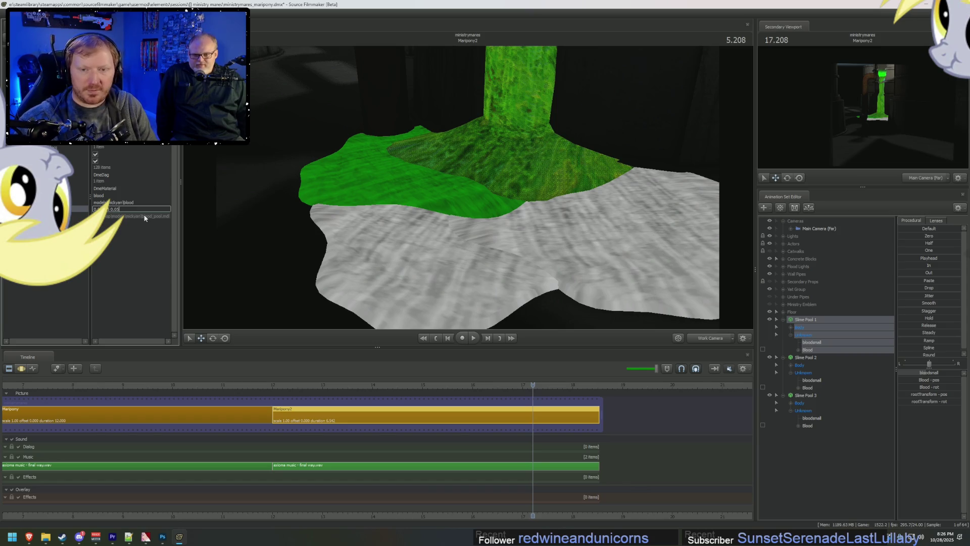
key(Return)
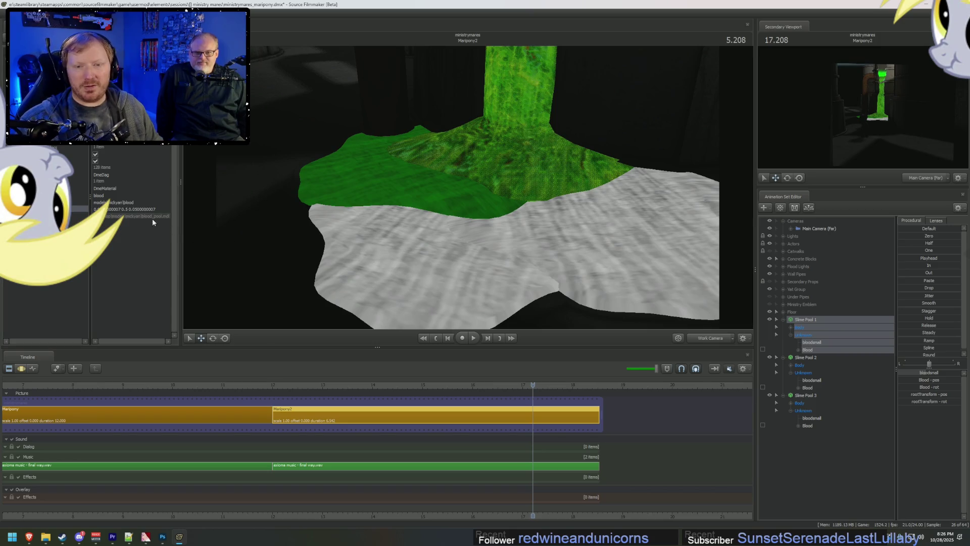
double_click(159, 208)
click(126, 209)
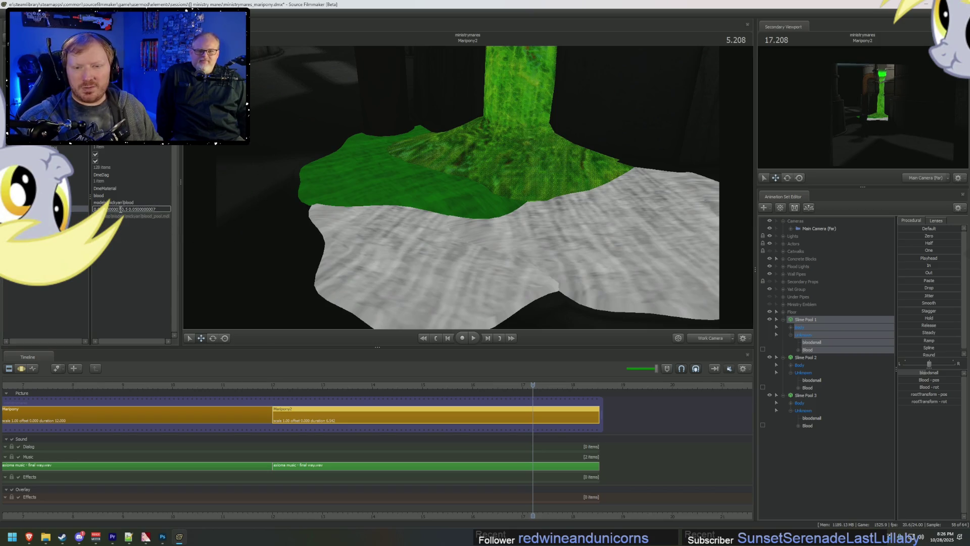
key(BackSpace)
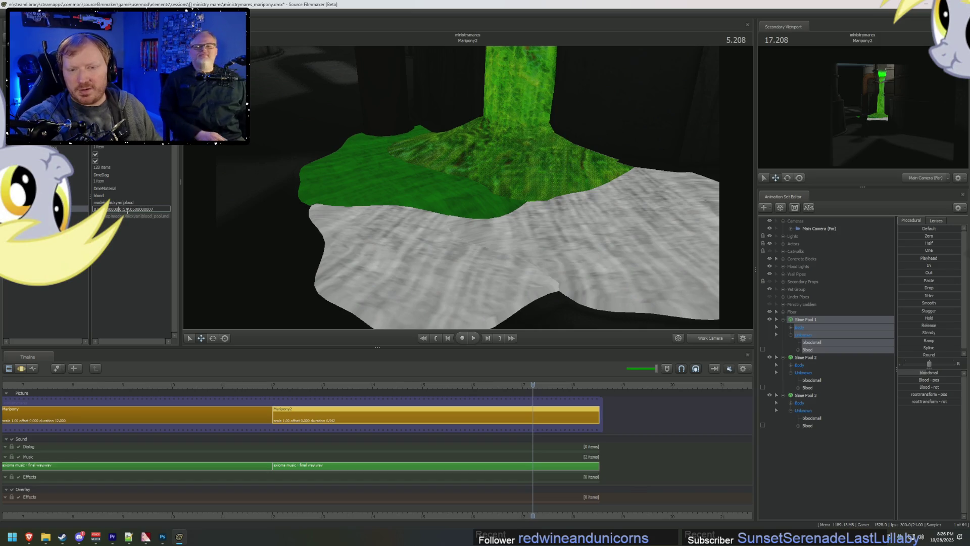
key(BackSpace)
key(BackSpace)
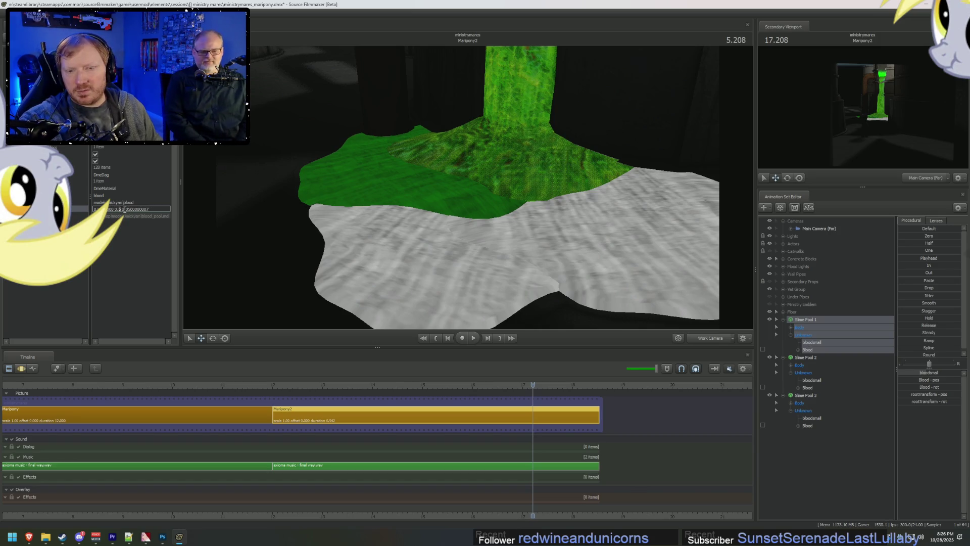
key(BackSpace)
text(7)
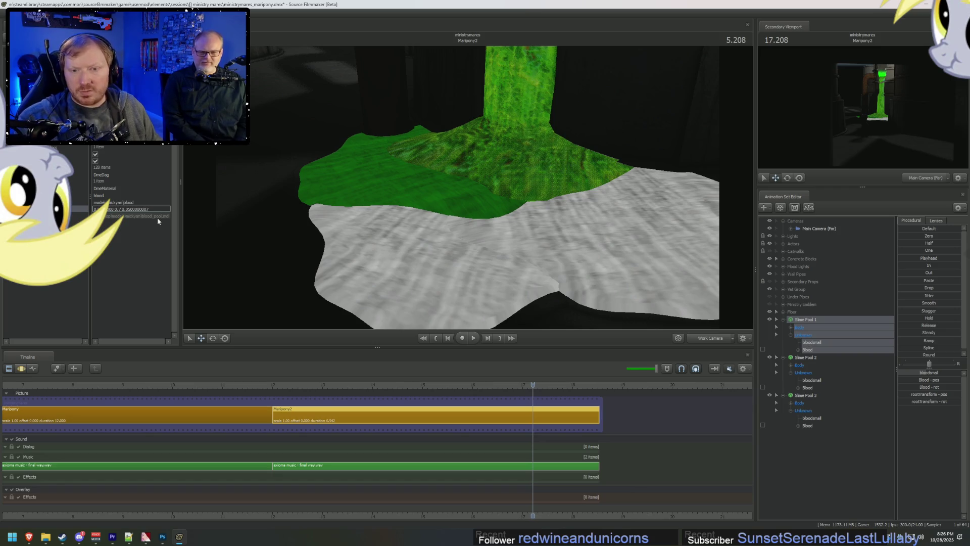
key(Return)
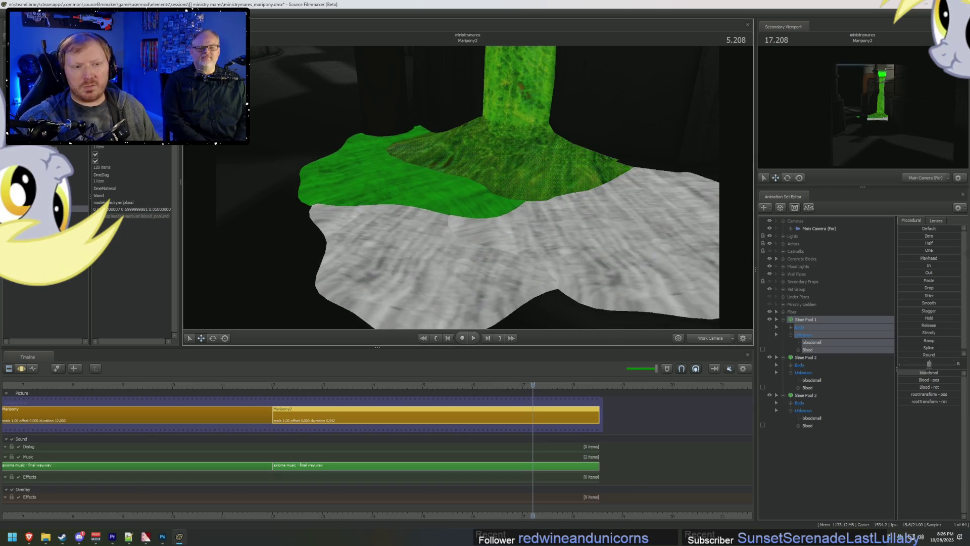
drag(468, 187, 468, 146)
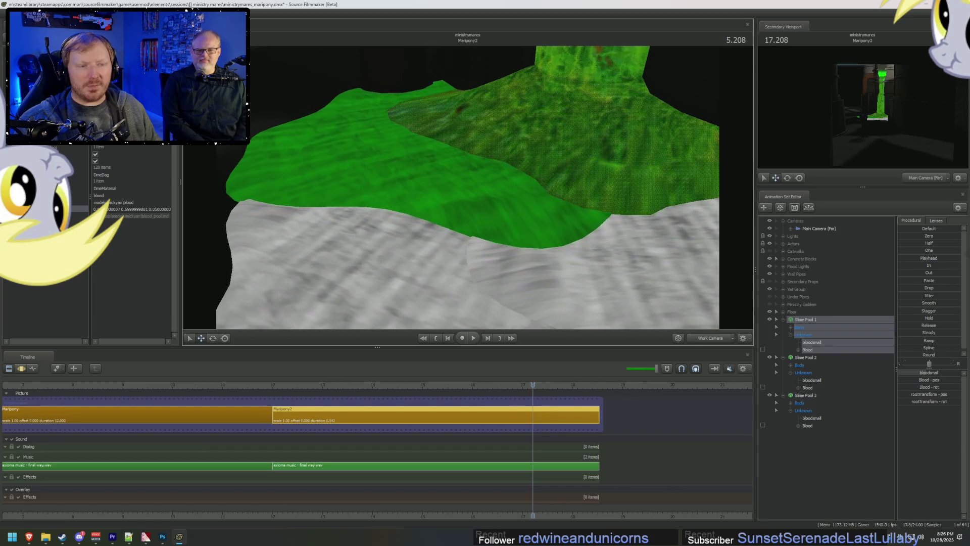
key(alt+Tab)
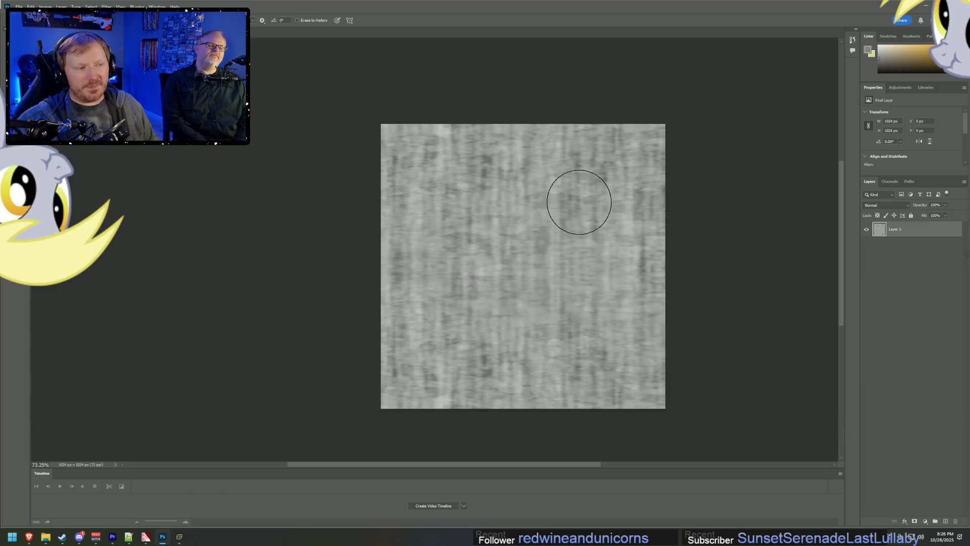
Step: Undo the last change, then apply Levels with inputs 37, 1.16 and 144 to the grey texture
key(ctrl+z)
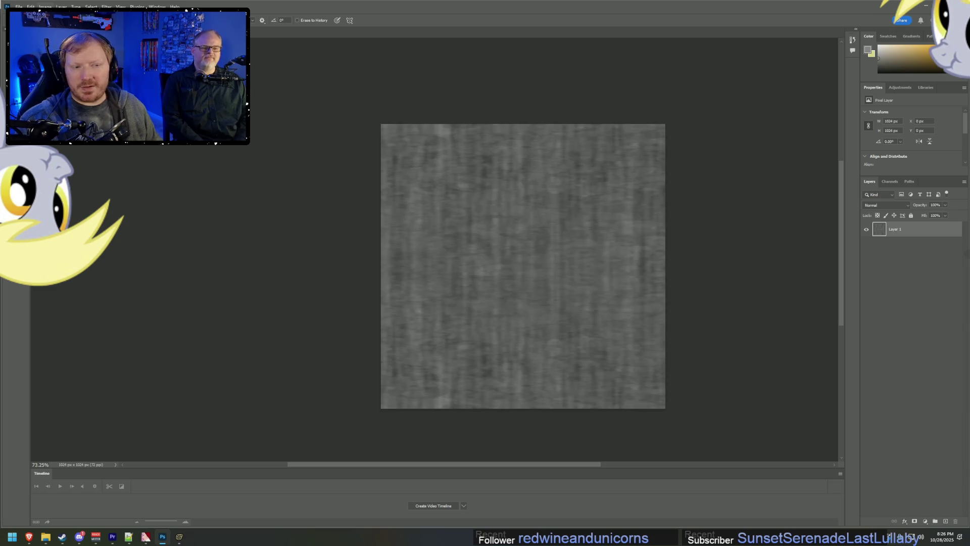
click(45, 7)
mouse_move(66, 167)
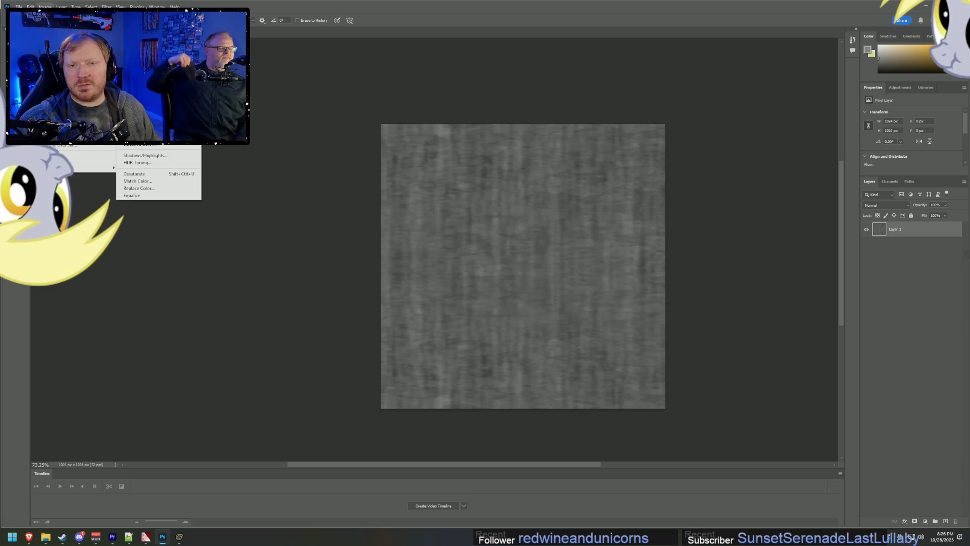
key(ctrl+l)
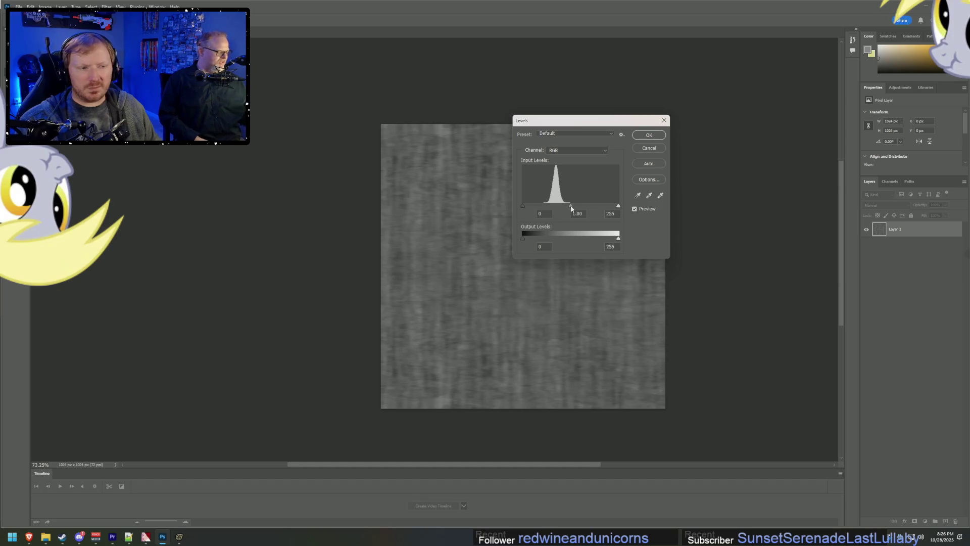
drag(568, 205, 536, 210)
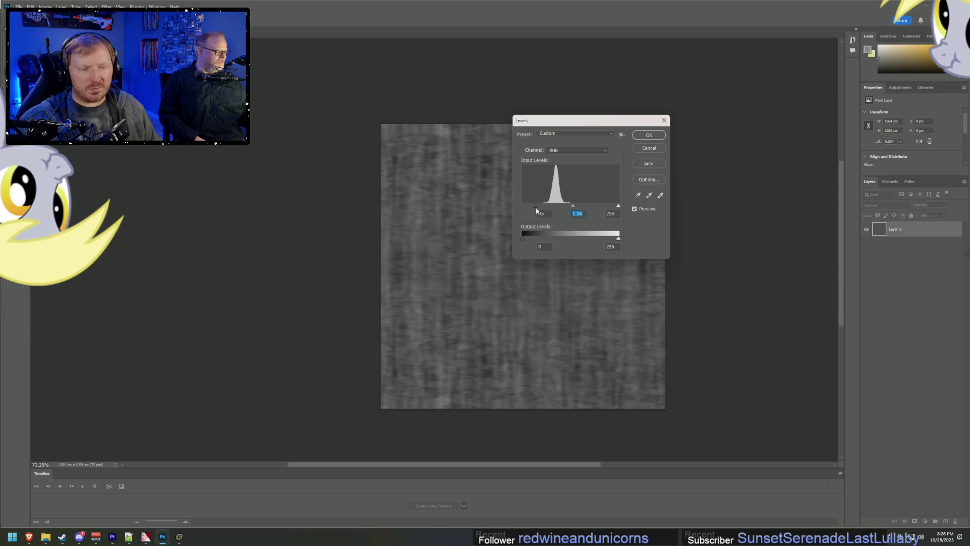
drag(617, 208, 579, 212)
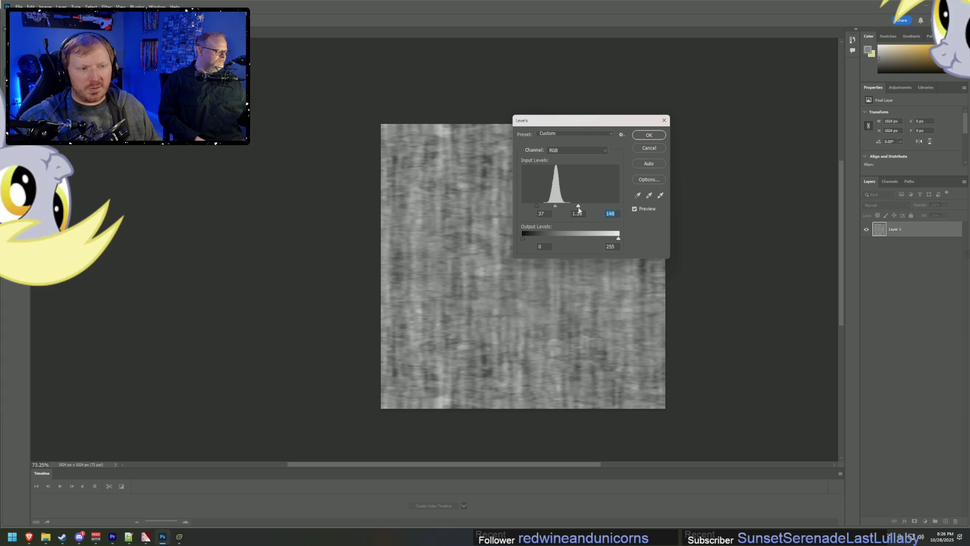
drag(604, 123, 765, 126)
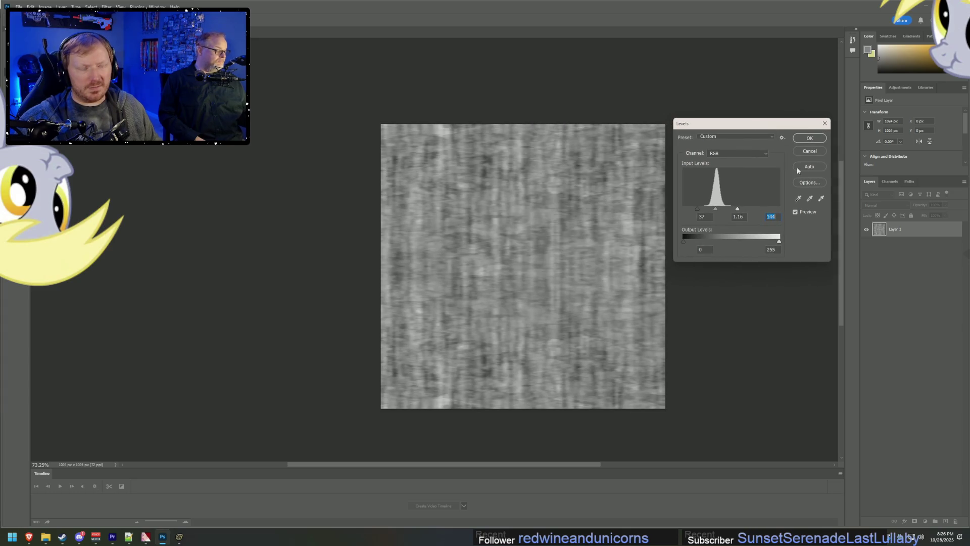
click(810, 138)
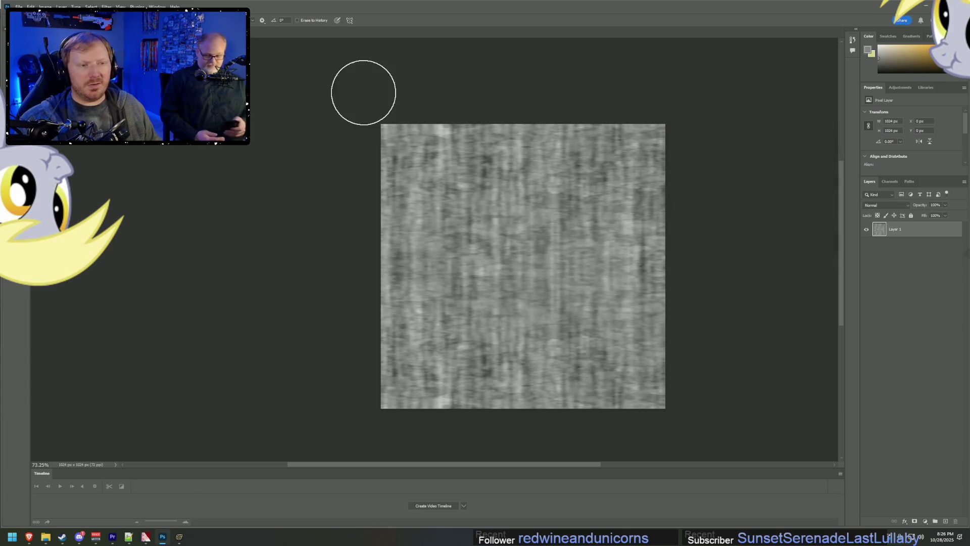
Step: Overwrite slime_bw.tga with the adjusted texture as a 32 bits/pixel Targa
click(19, 7)
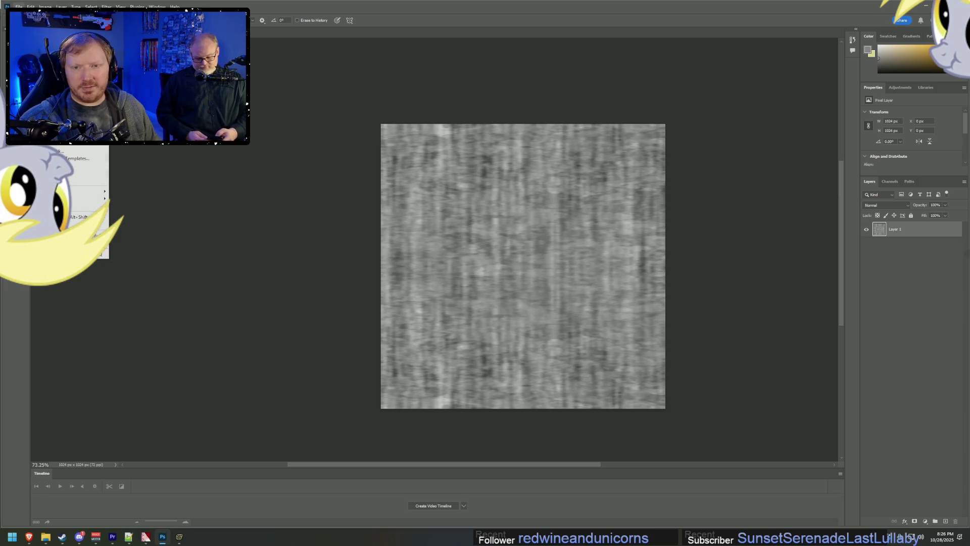
key(shift+ctrl+s)
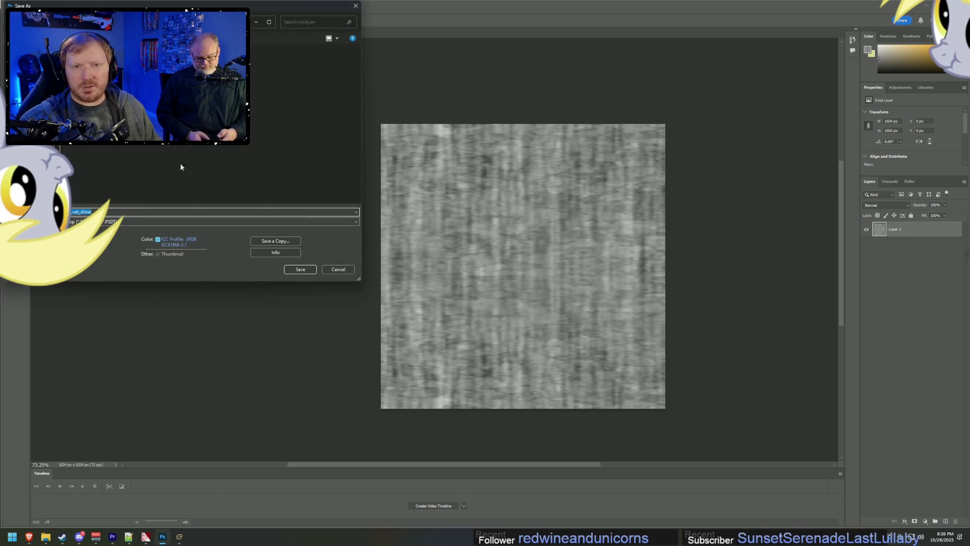
key(Return)
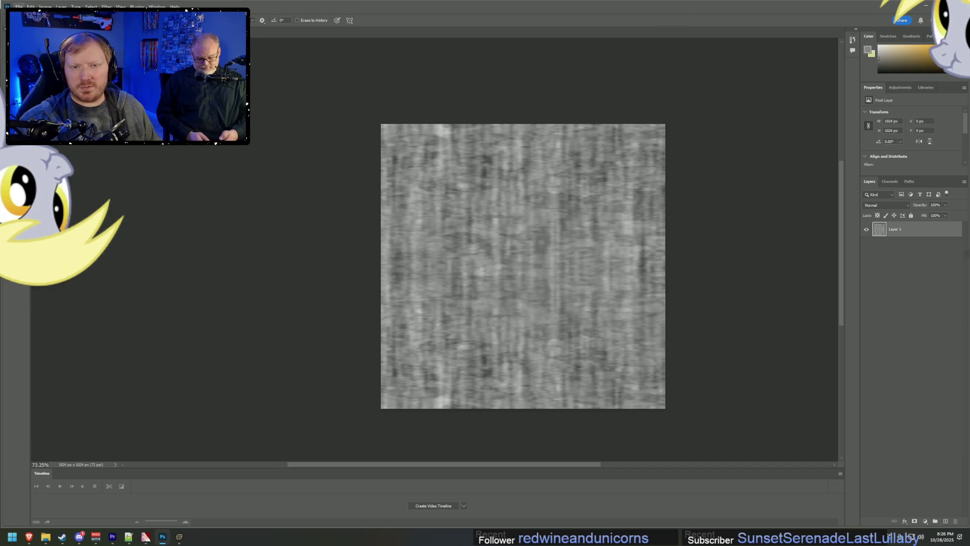
double_click(258, 68)
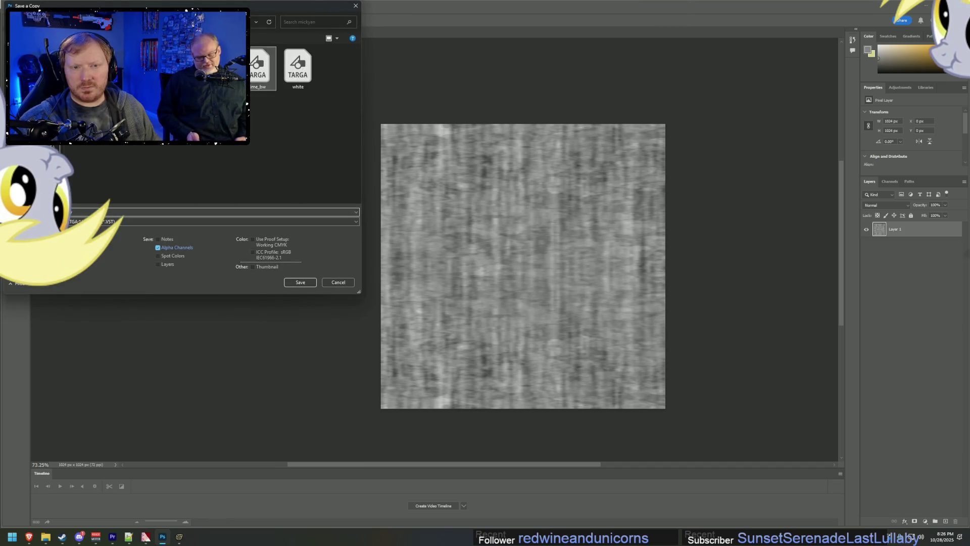
click(504, 266)
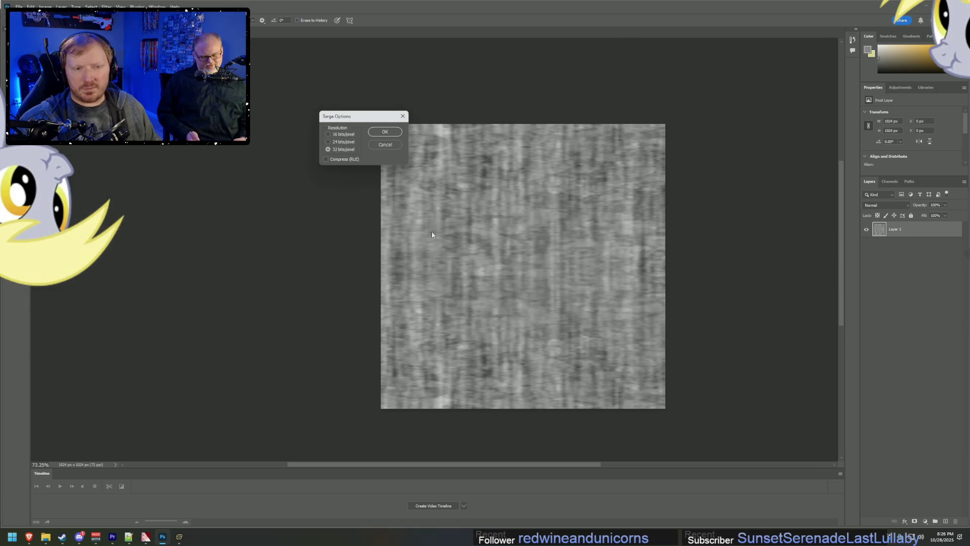
click(385, 132)
mouse_move(173, 542)
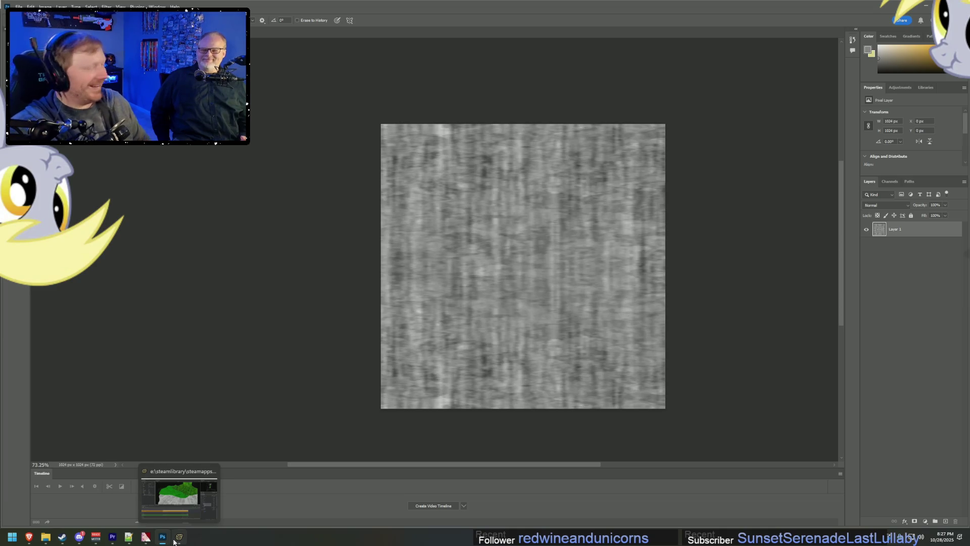
Step: Switch to Source Filmmaker from the taskbar, then bring up VTFEdit with slimebw.vtf
click(180, 497)
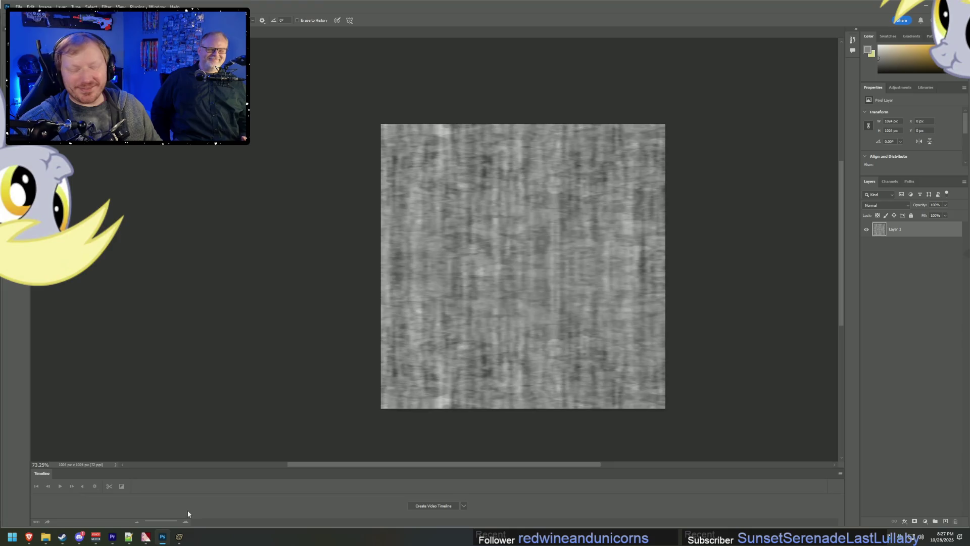
click(179, 536)
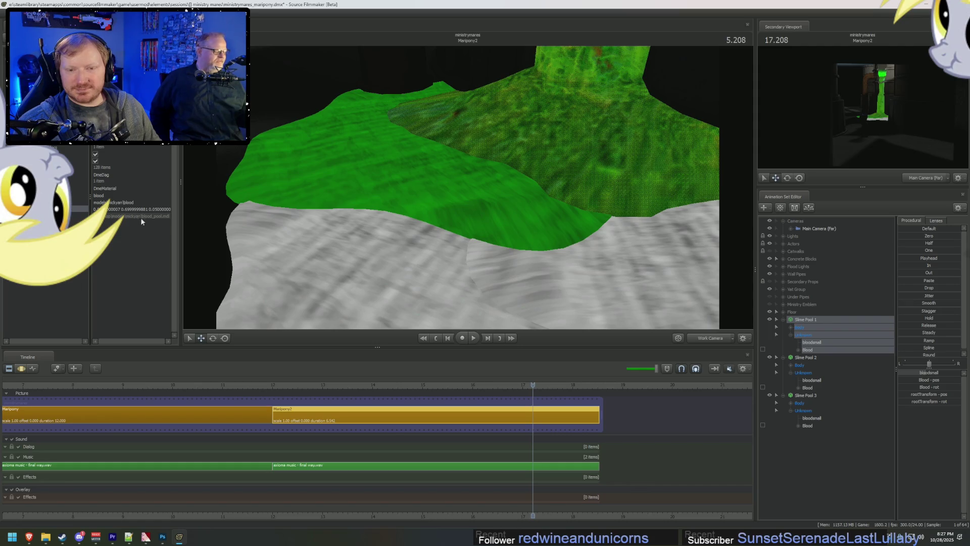
mouse_move(146, 537)
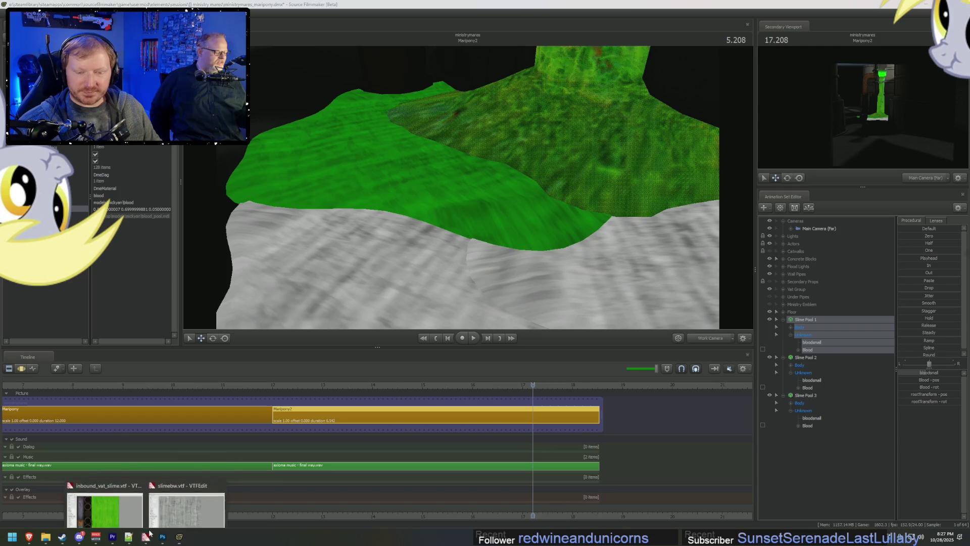
click(182, 505)
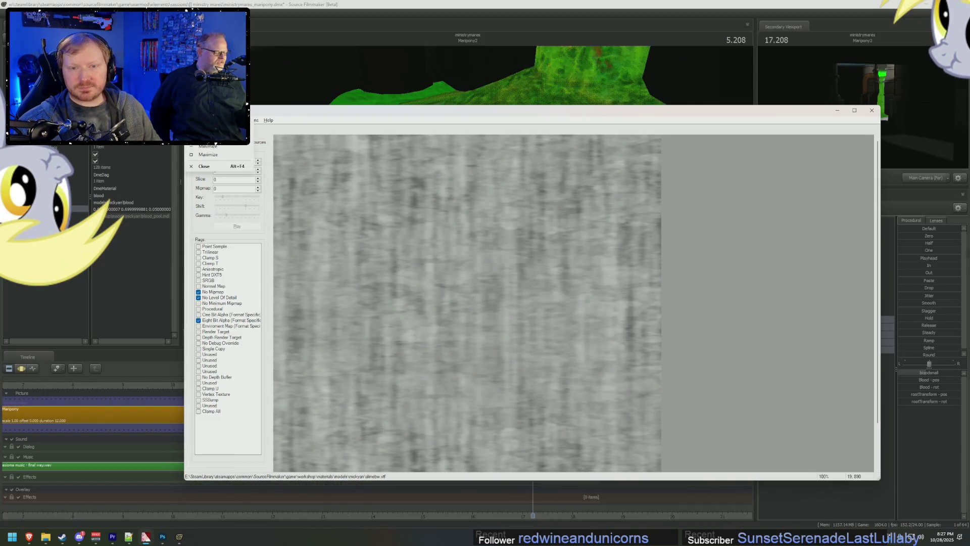
Step: Import the updated slime_bw image into VTFEdit, accepting the default texture settings
click(191, 120)
click(207, 169)
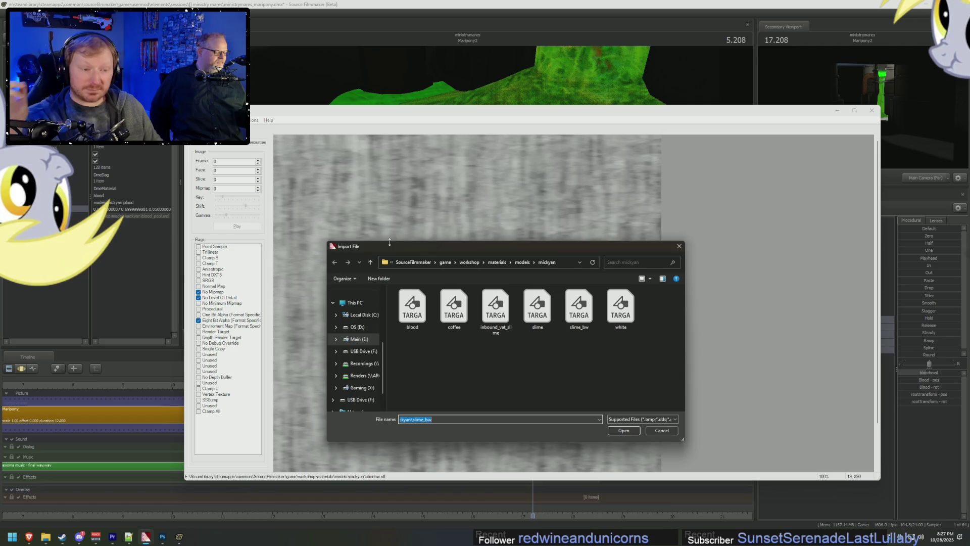
click(581, 312)
double_click(581, 312)
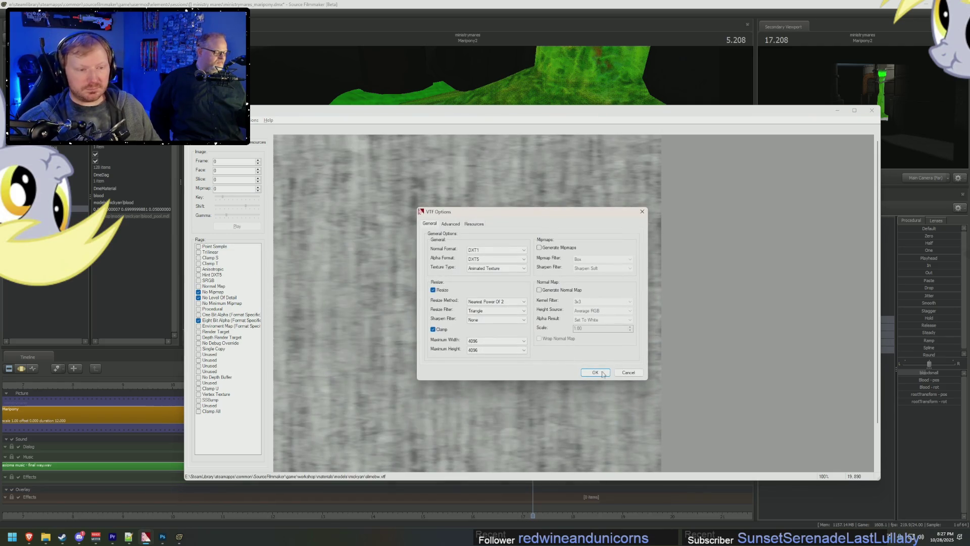
click(596, 373)
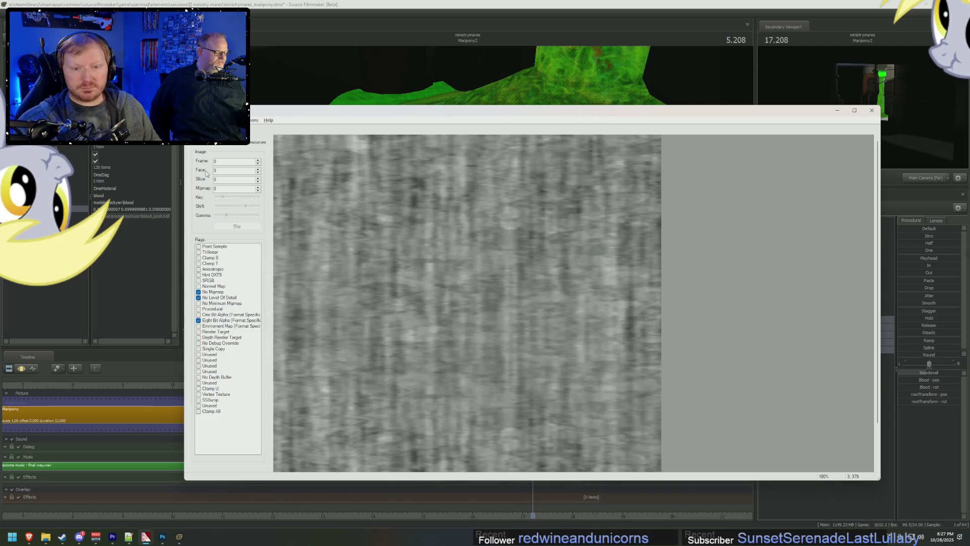
Step: Save the texture over the existing slimebw.vtf, confirming the replacement
click(192, 119)
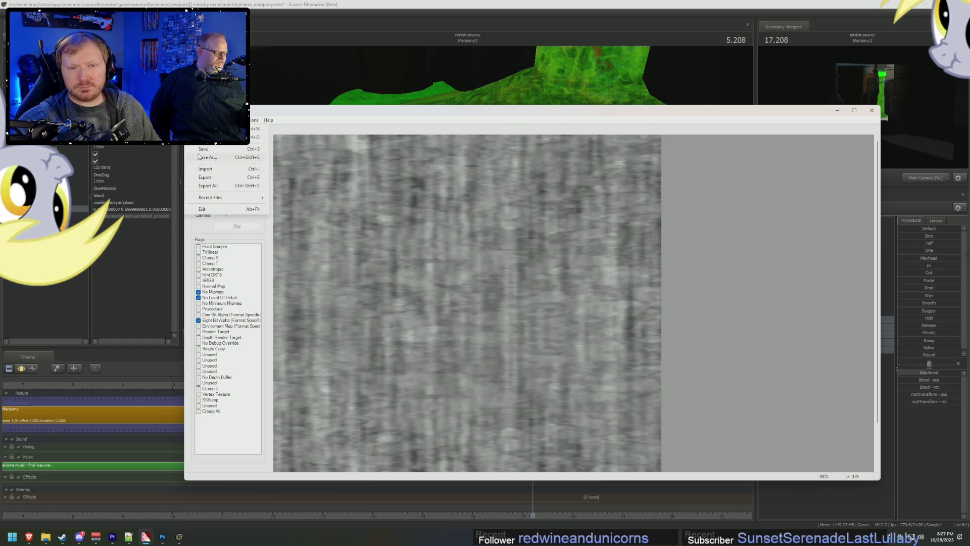
click(200, 157)
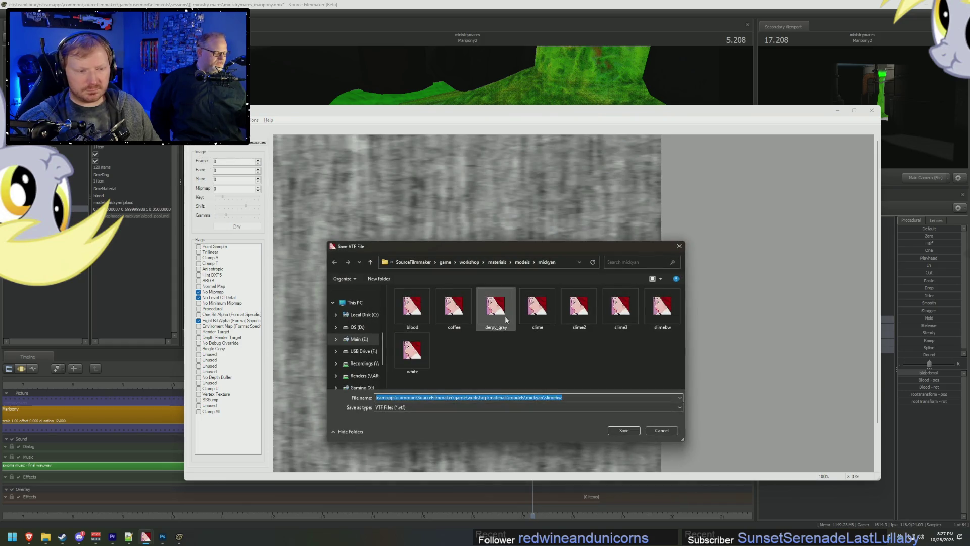
double_click(662, 307)
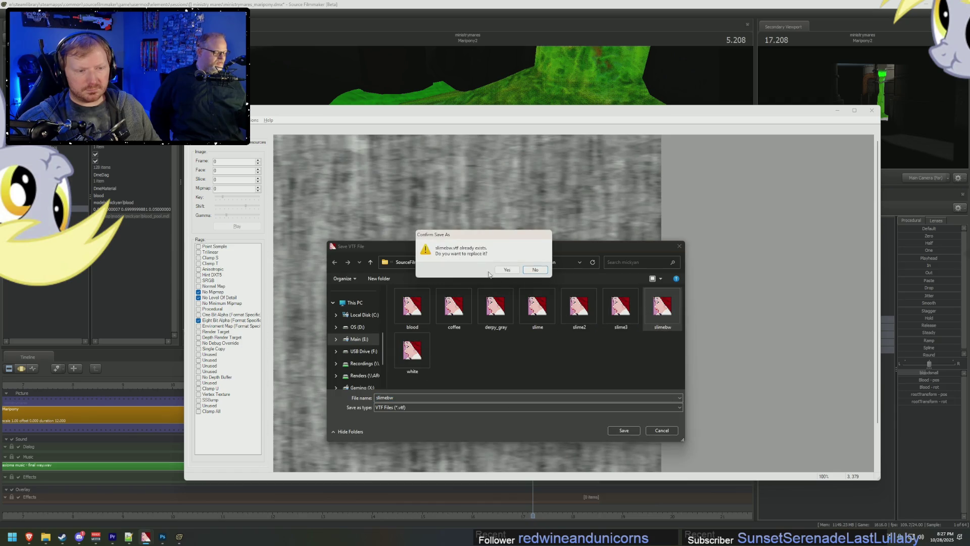
click(505, 270)
key(alt+Tab)
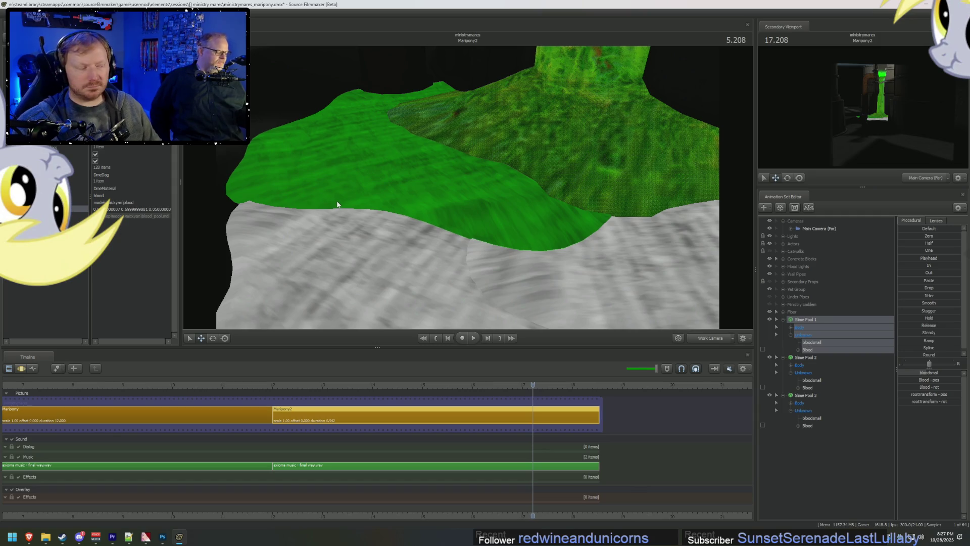
Step: Try a 0.1 0.7 0.1 tint on the blood material, then change it to 0.2 0.7 0.2
drag(481, 211, 481, 210)
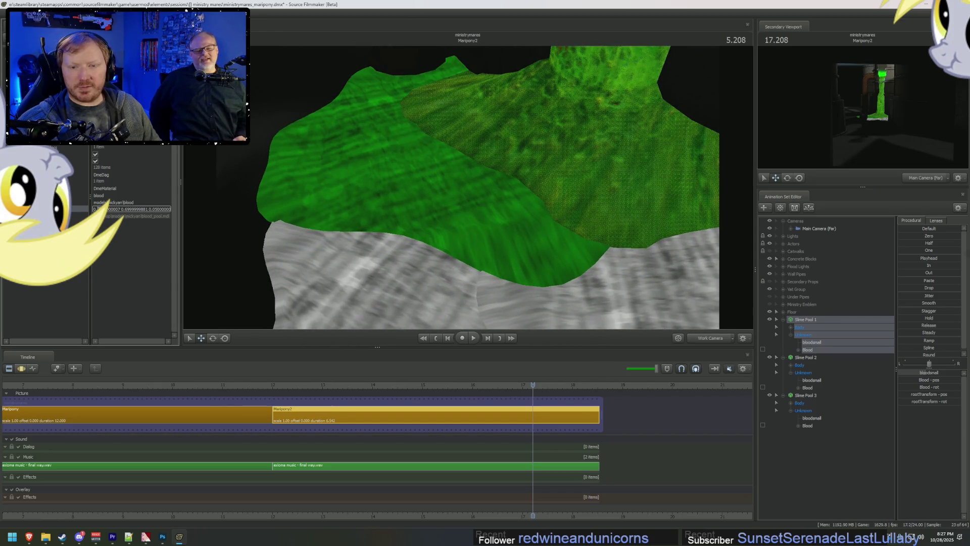
double_click(112, 209)
text(0.1 0.7 0.1)
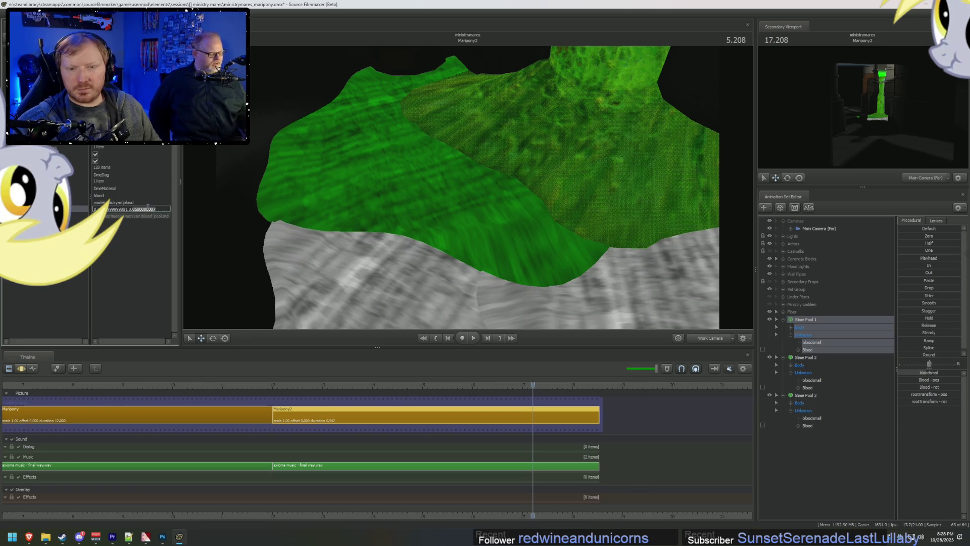
key(Return)
drag(522, 192, 468, 186)
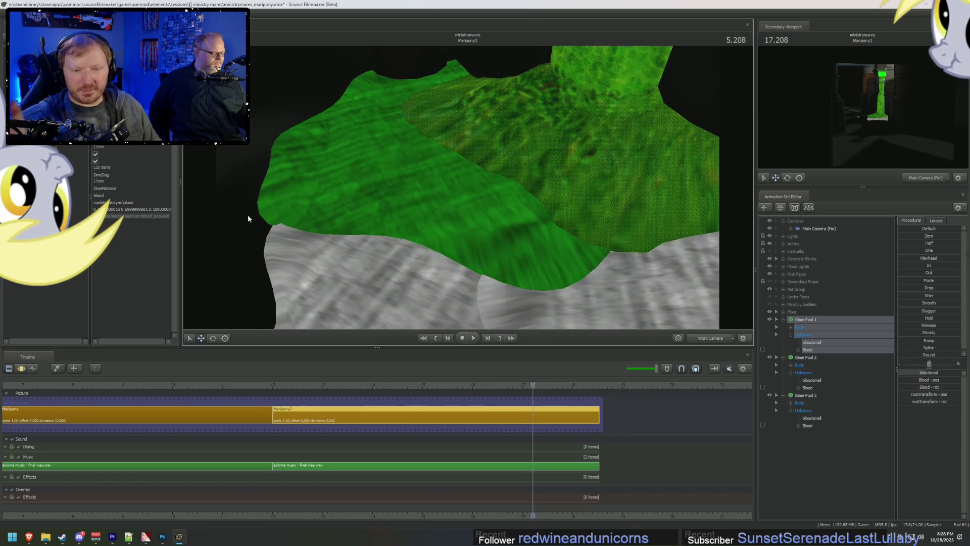
double_click(109, 209)
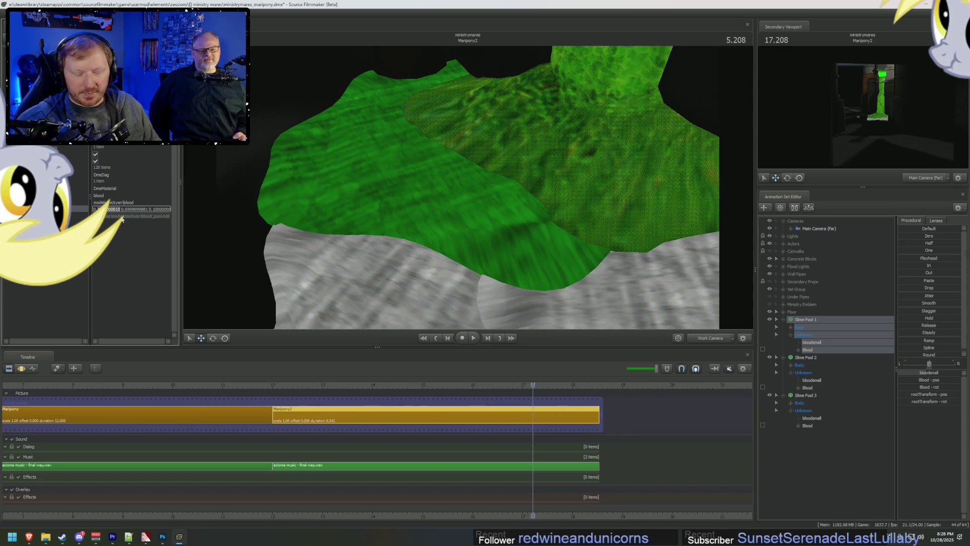
text(0.2)
double_click(147, 208)
text(0.2)
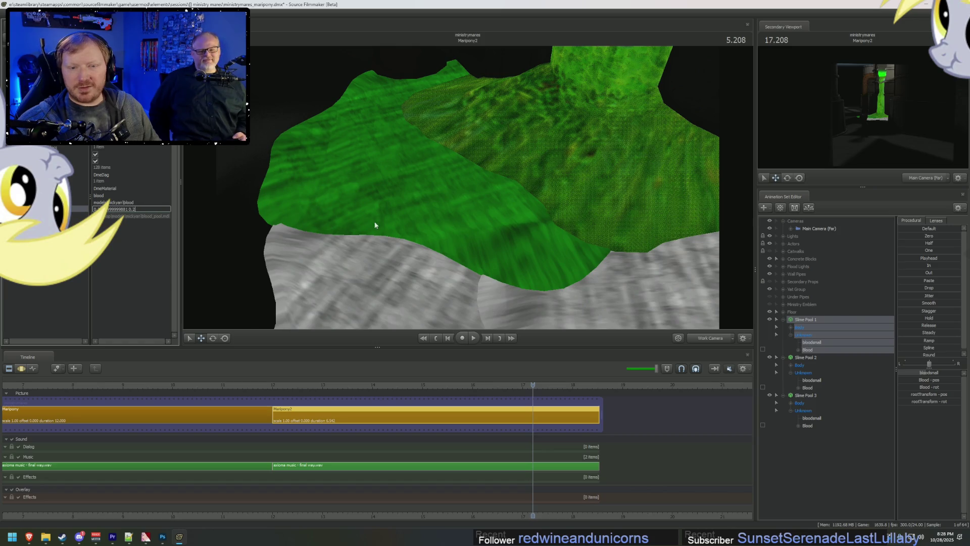
key(Return)
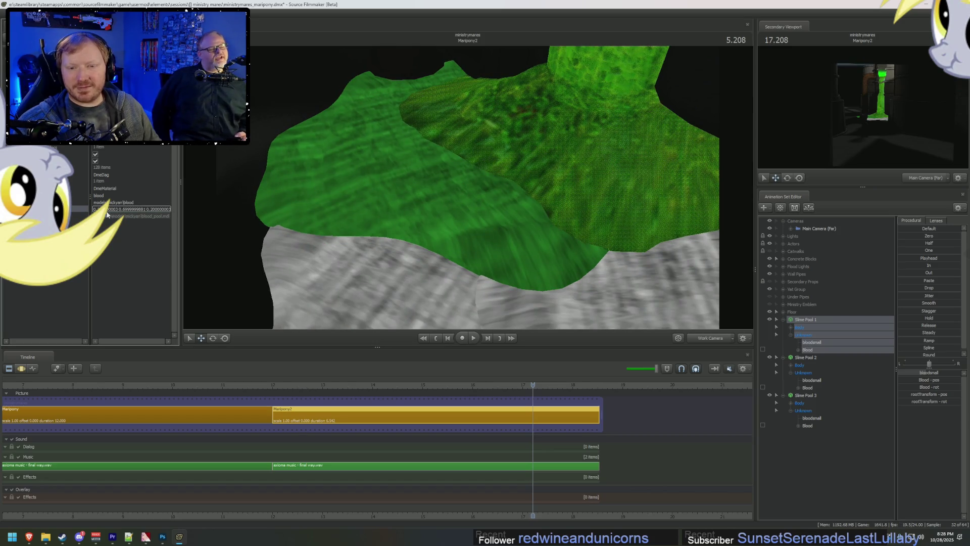
Step: Re-enter the tint values so the colour settles at 0.2 0.7 0.2
text(0.2)
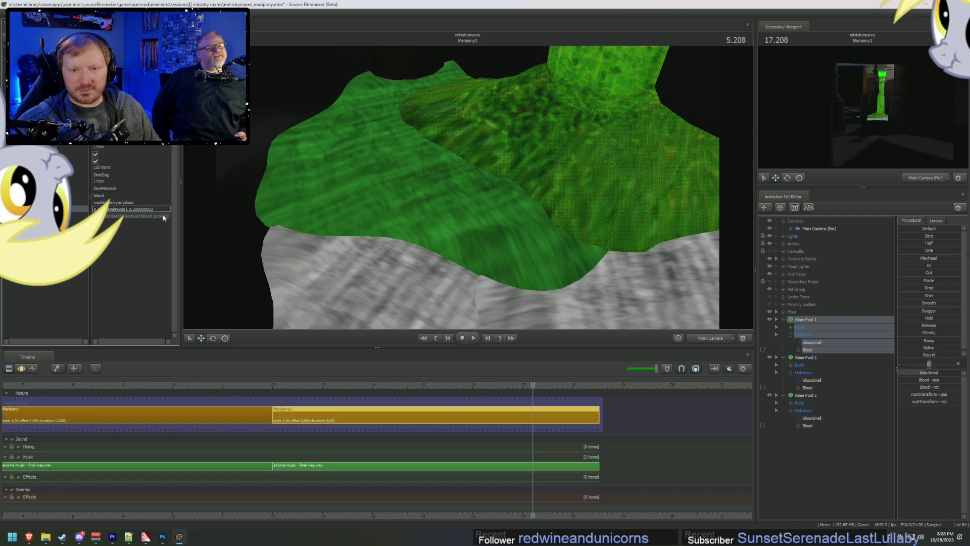
key(Return)
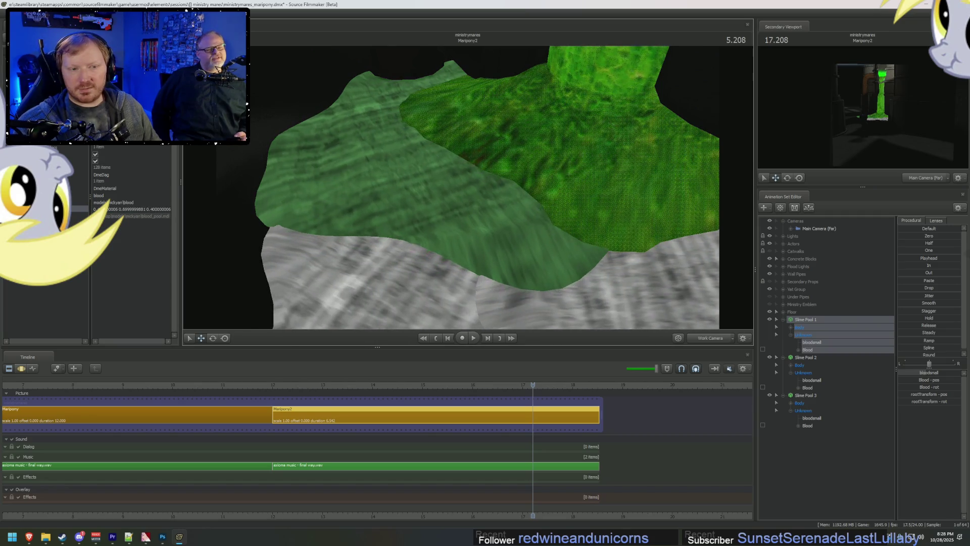
double_click(110, 208)
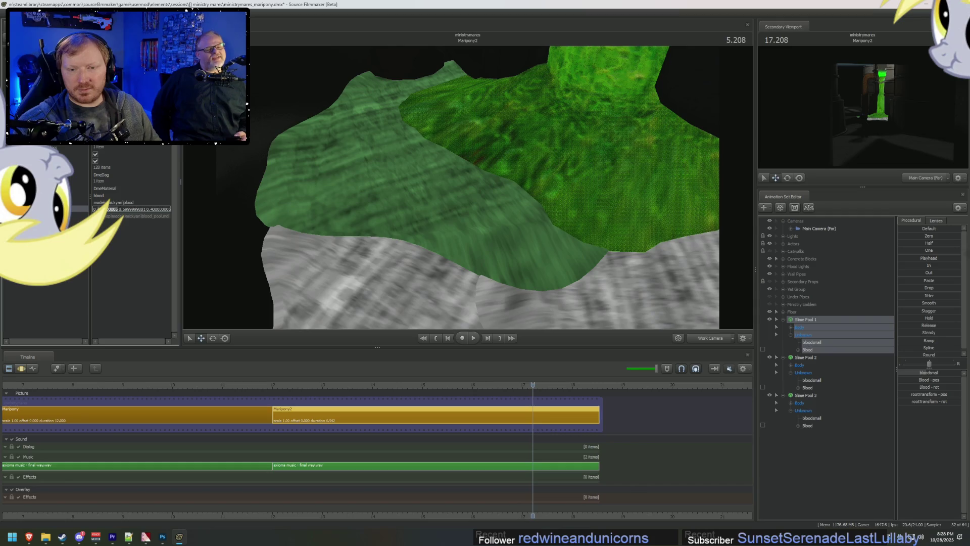
key(Return)
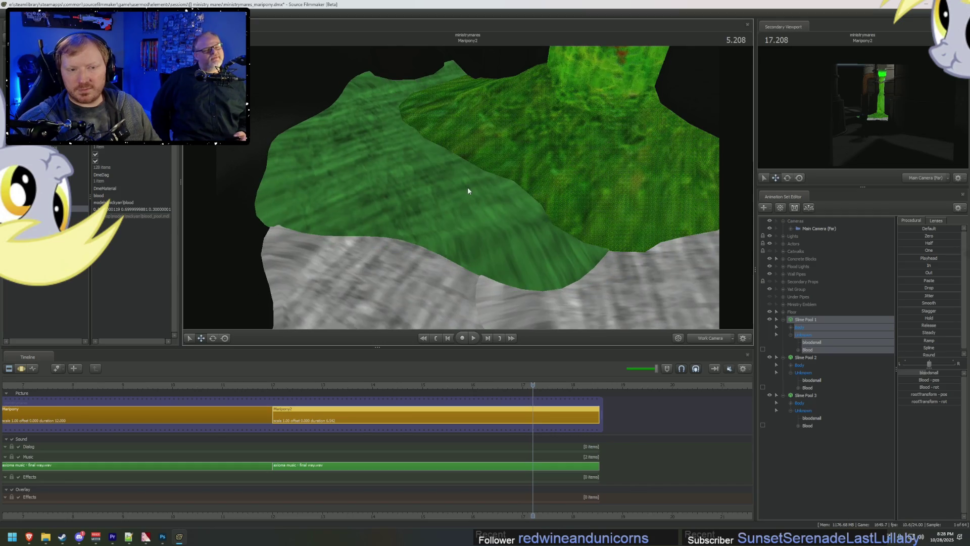
double_click(114, 209)
text(0.2)
key(Return)
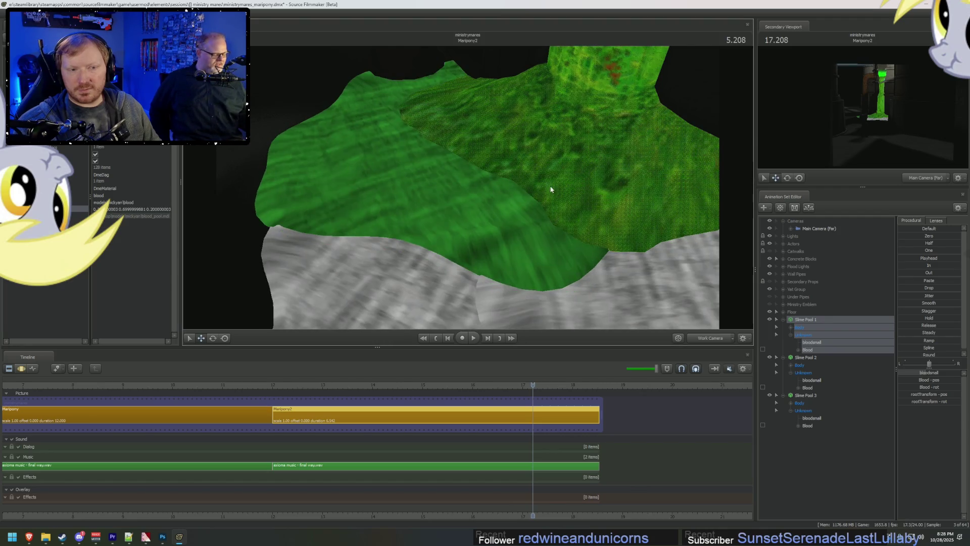
mouse_move(468, 187)
mouse_down()
mouse_move(468, 228)
mouse_move(234, 263)
mouse_up()
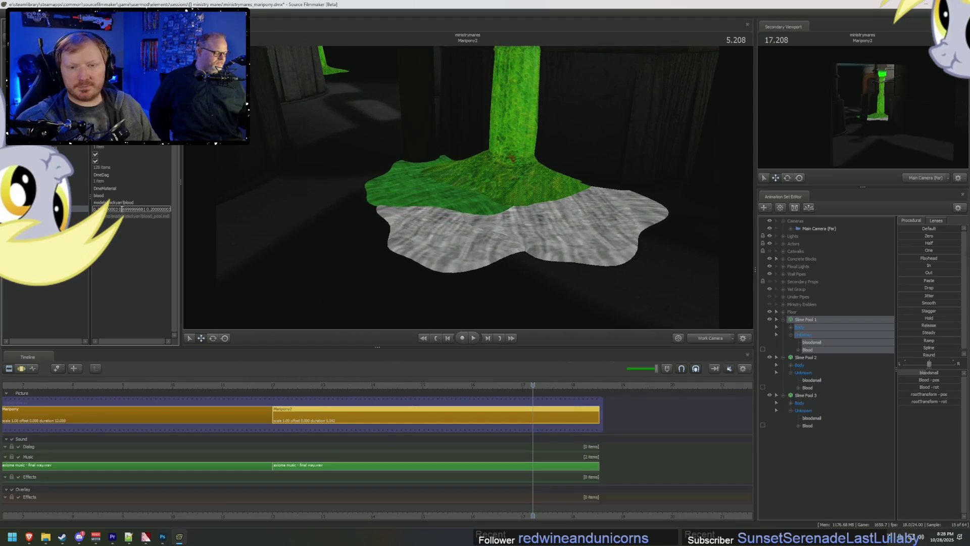
double_click(127, 210)
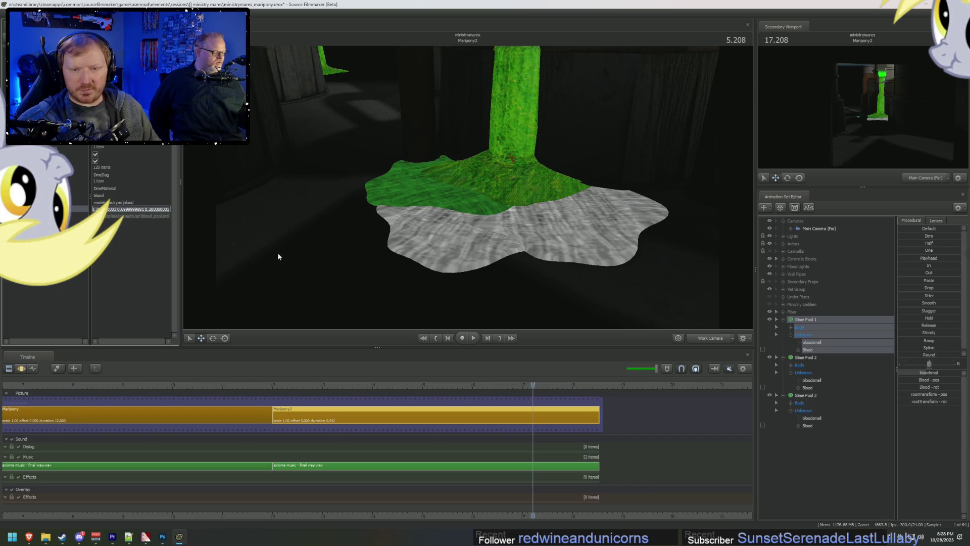
Step: Add a vector3 colour attribute to Slime Pool 2's blood material, set to green 0.2 0.7 0.2
right_click(809, 359)
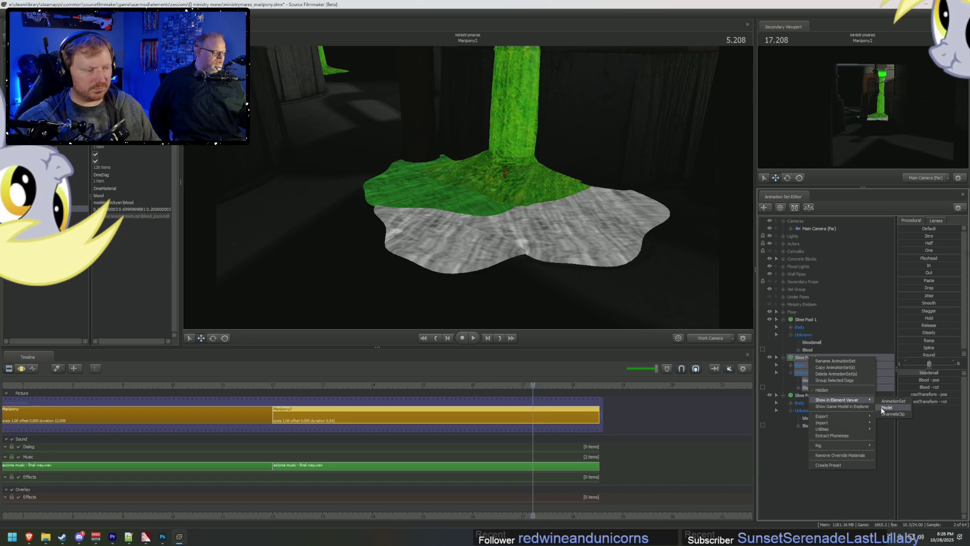
click(882, 401)
click(99, 180)
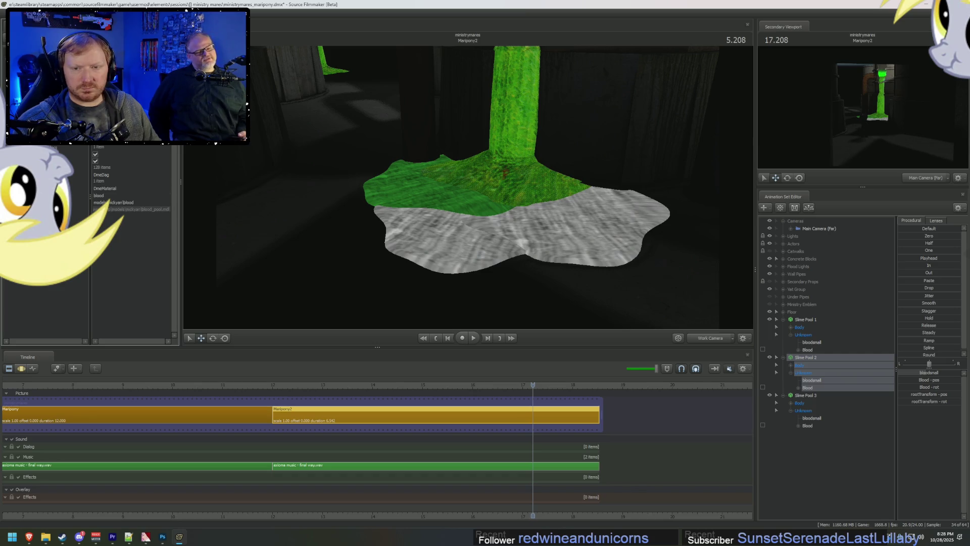
right_click(108, 202)
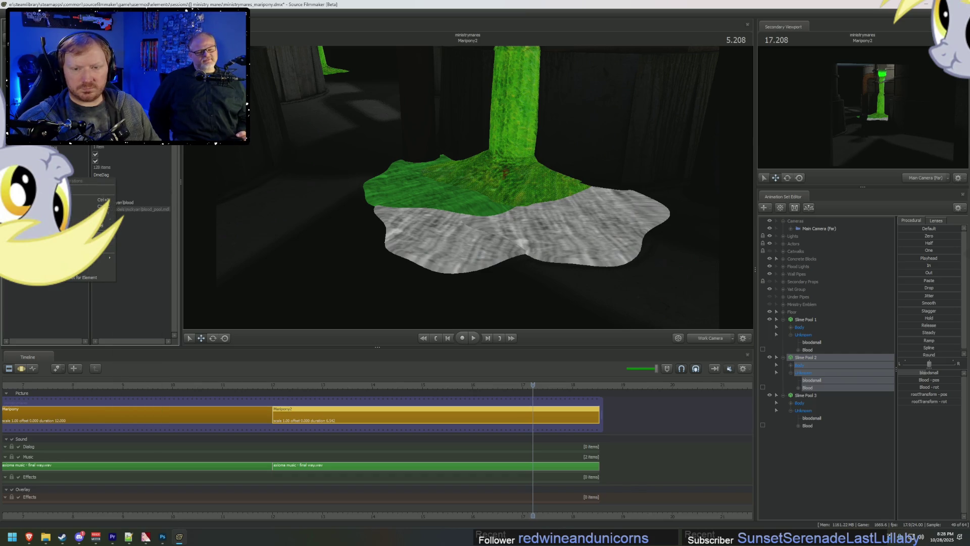
mouse_move(111, 242)
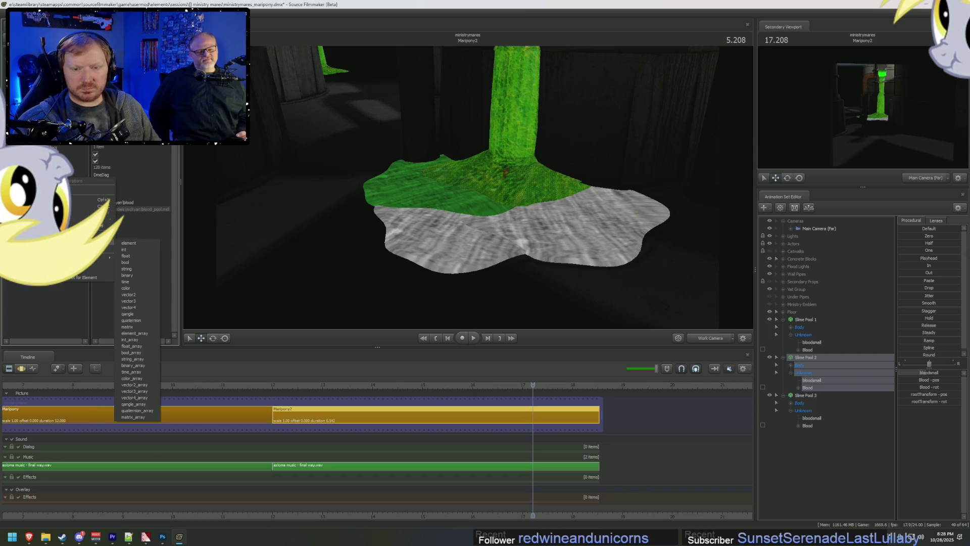
click(144, 302)
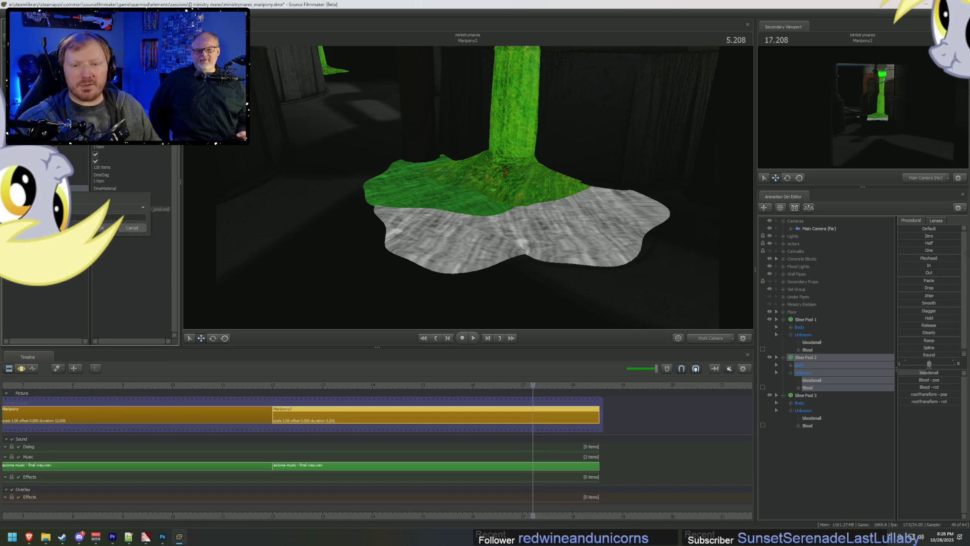
click(101, 227)
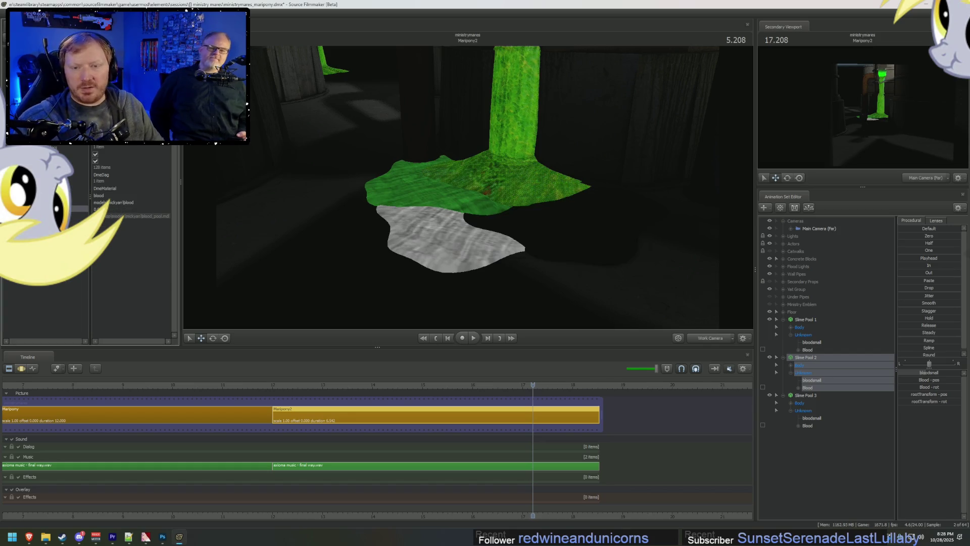
double_click(111, 208)
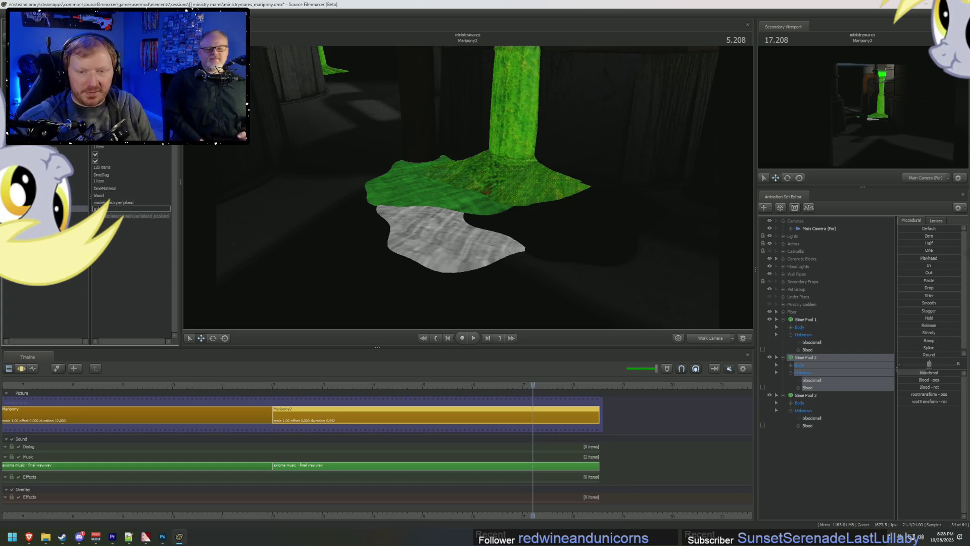
text(.2 0.2)
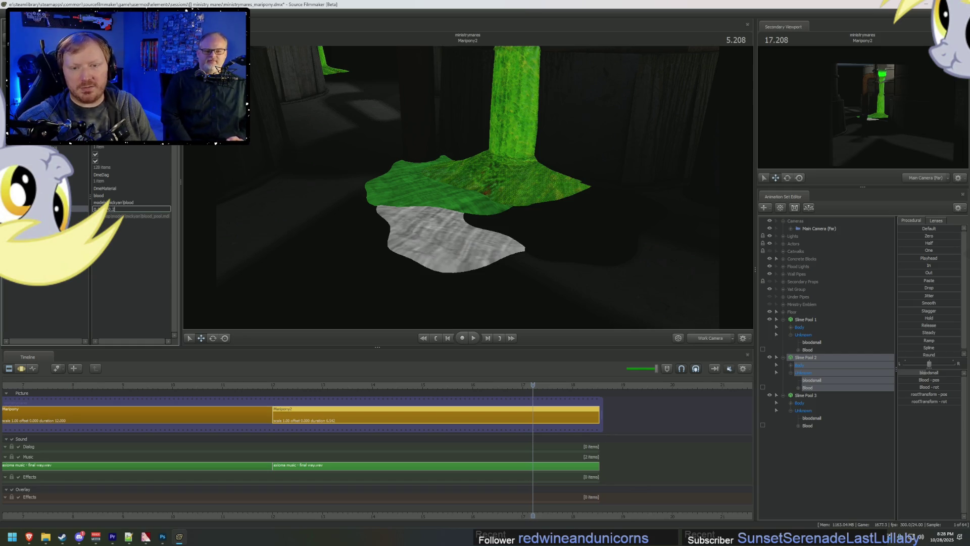
key(Return)
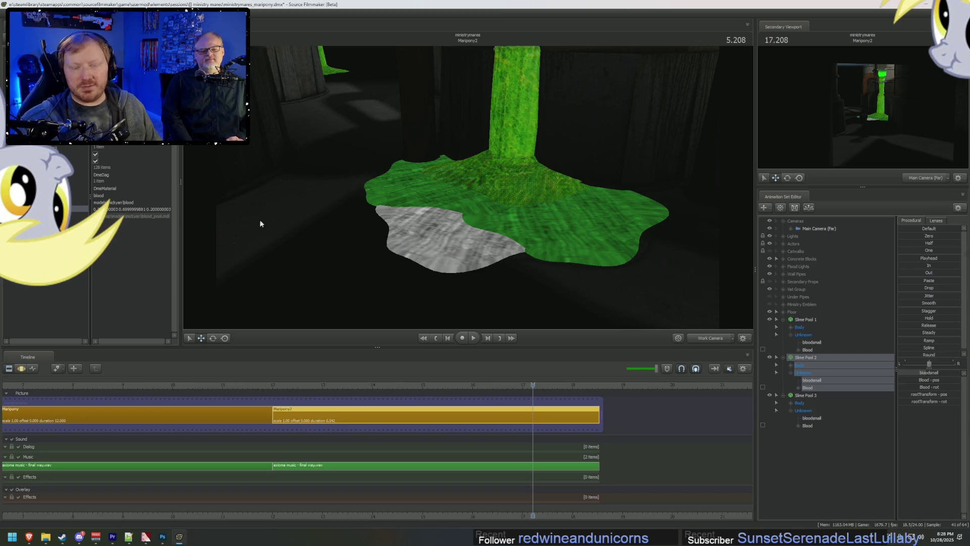
Step: Add a color attribute to Slime Pool 3's material with the green value 0.2 0.7 0.2
right_click(814, 396)
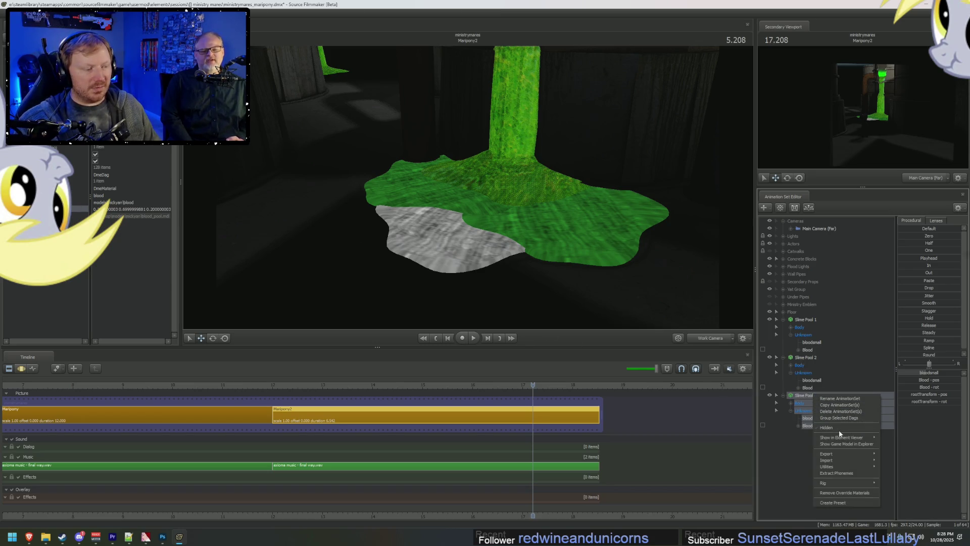
mouse_move(847, 437)
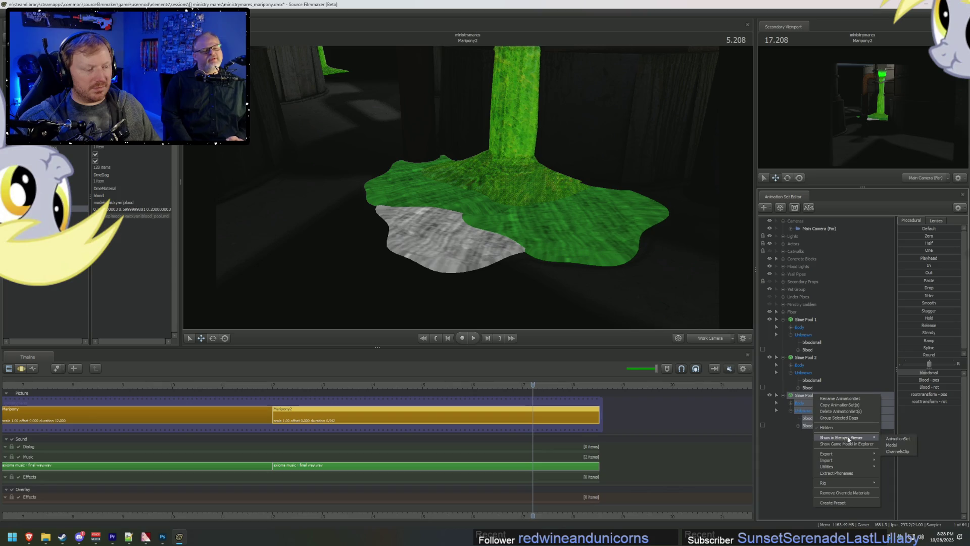
click(896, 446)
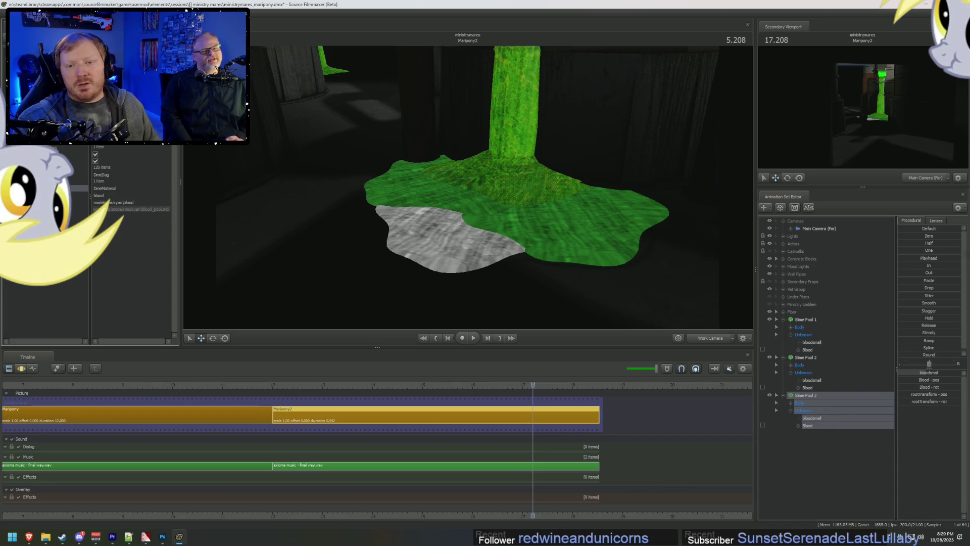
right_click(70, 182)
mouse_move(101, 244)
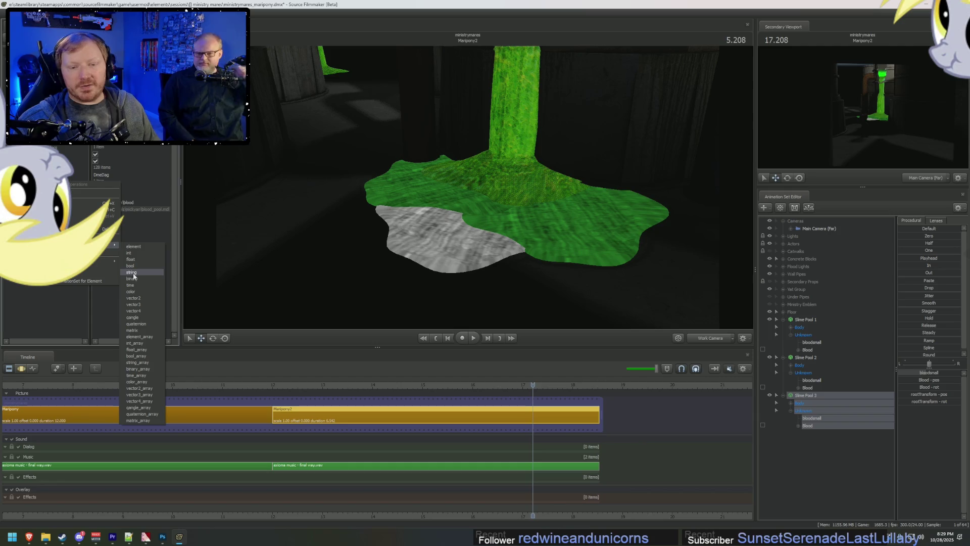
click(133, 301)
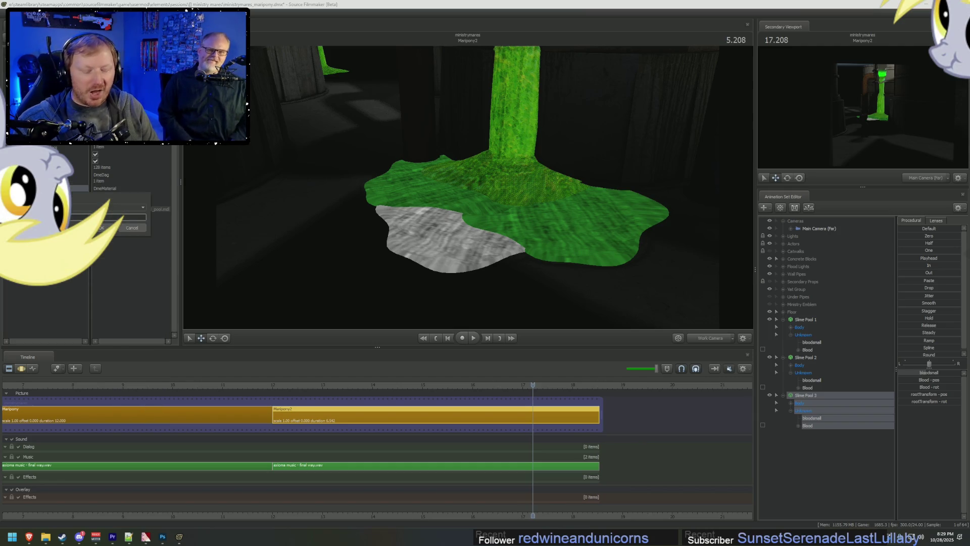
click(101, 227)
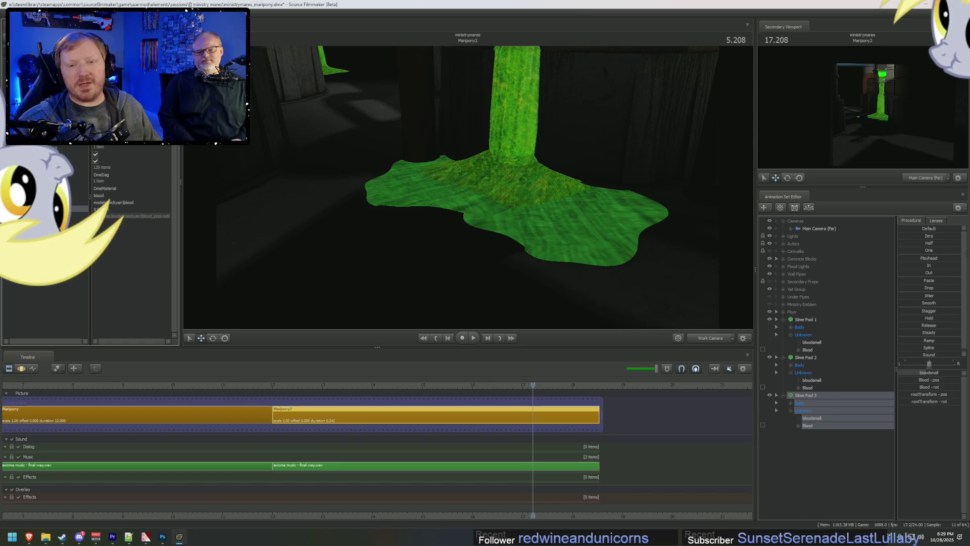
double_click(107, 208)
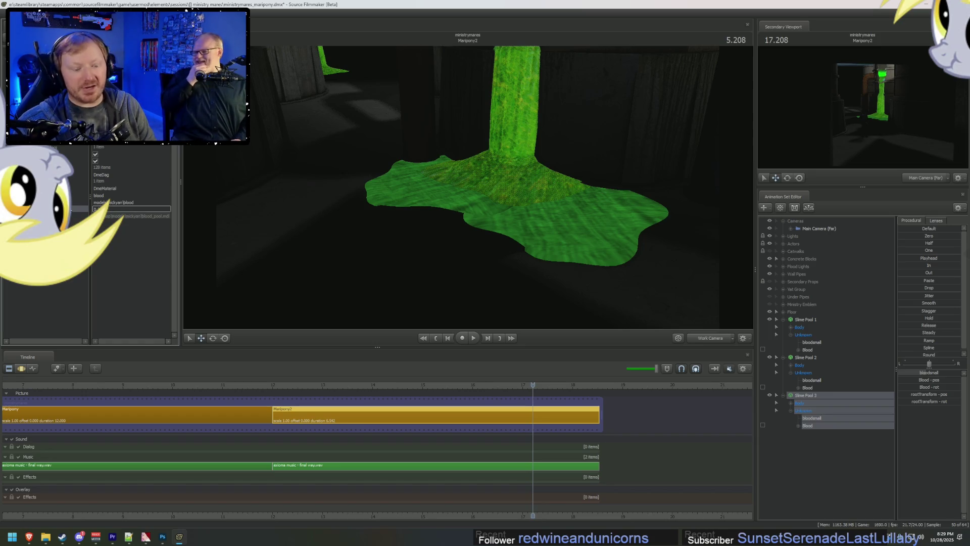
key(Return)
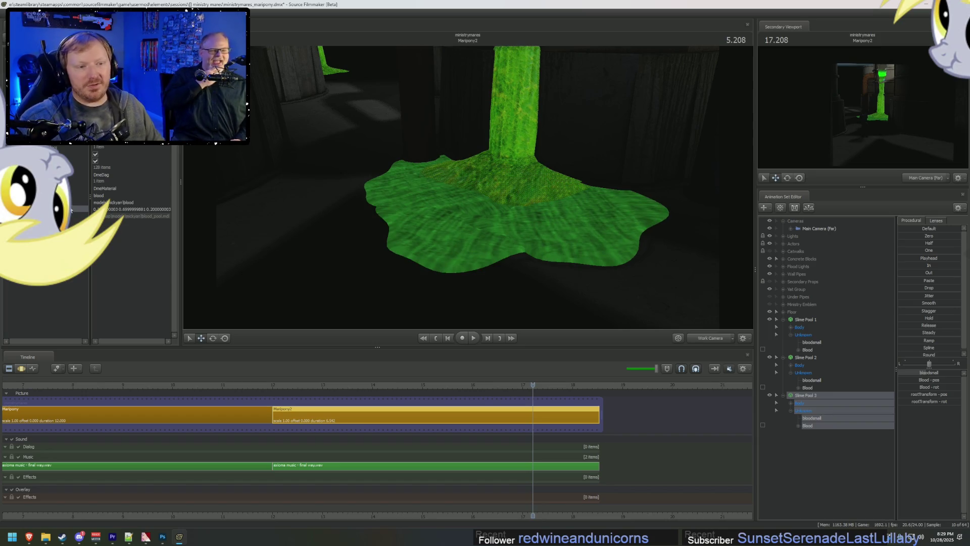
Step: Orbit in closer to the pillar's pool and collapse the Slime Pool 1 entry
middle_drag(370, 162, 534, 205)
drag(494, 148, 477, 143)
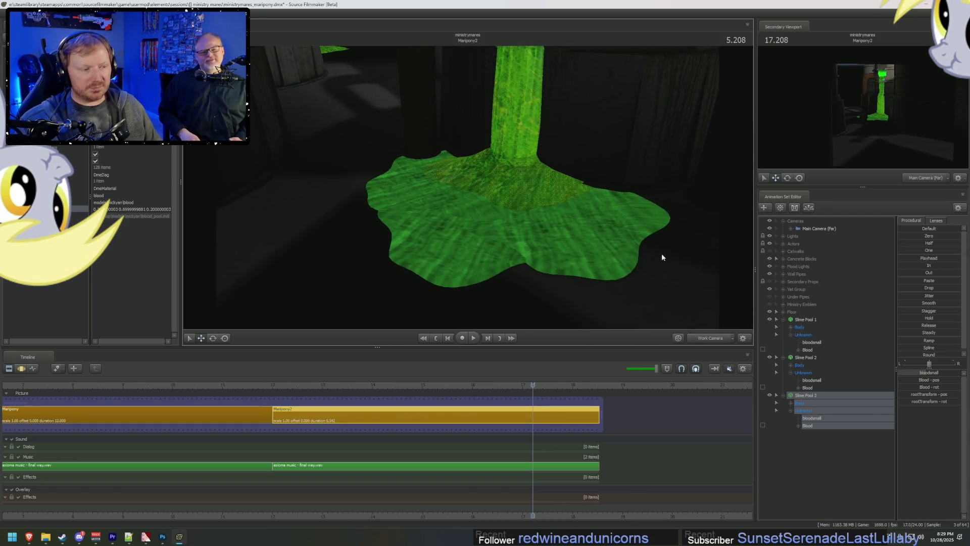
click(784, 320)
Step: Collapse the Slime Pool 2 and 3 entries, switch to the motion editor, and make the viewport fully lit
click(783, 327)
click(784, 334)
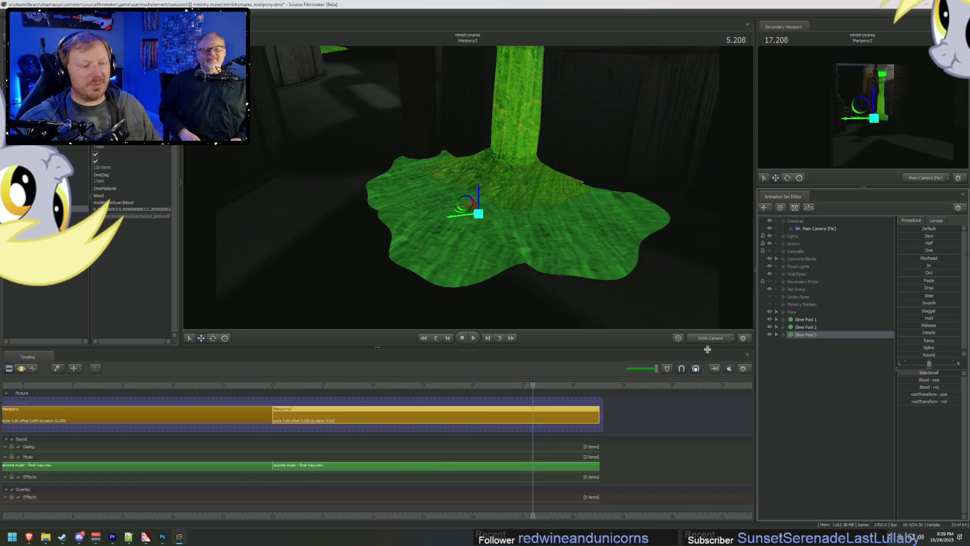
key(F3)
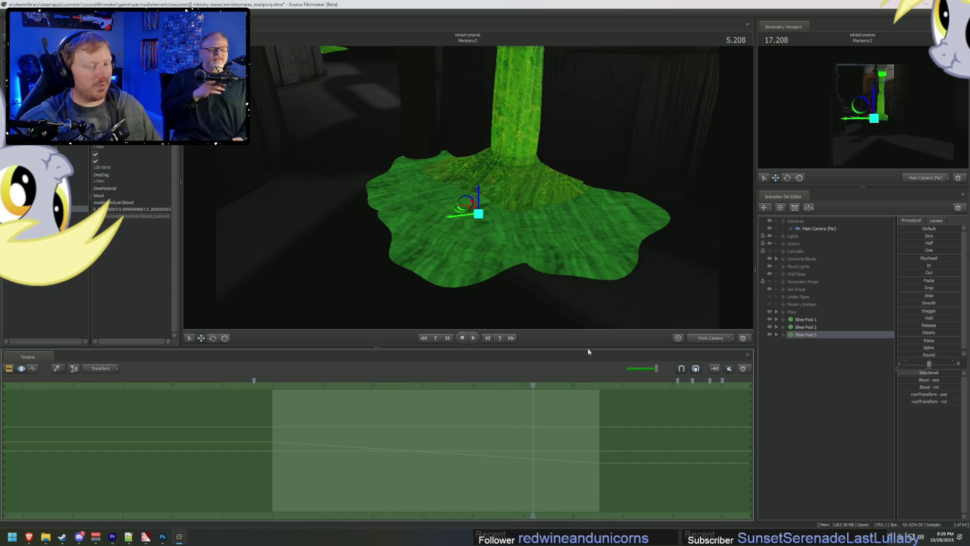
mouse_move(536, 202)
mouse_down()
mouse_move(520, 192)
mouse_move(529, 188)
mouse_move(551, 263)
mouse_move(550, 322)
mouse_up()
right_click(529, 188)
click(551, 206)
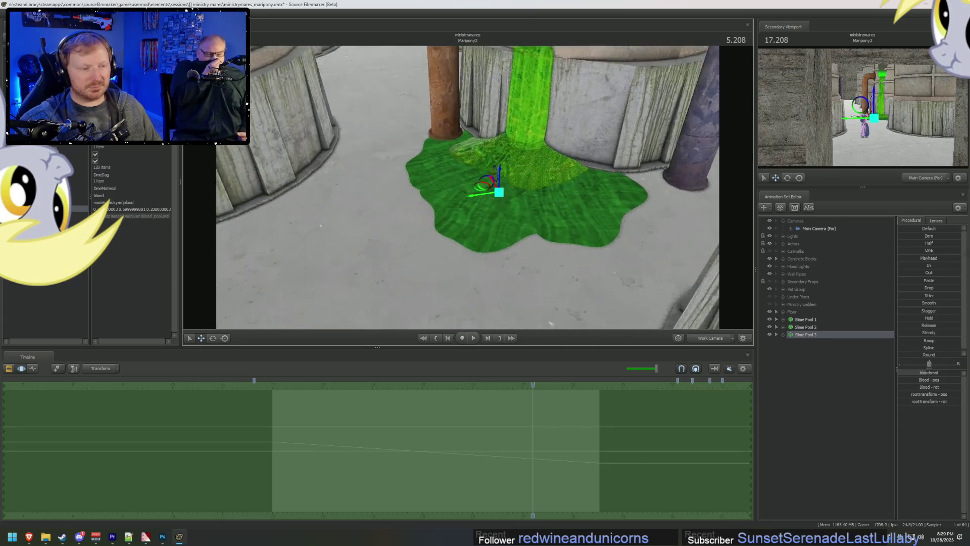
mouse_move(581, 228)
mouse_down()
mouse_move(605, 206)
mouse_move(689, 279)
mouse_up()
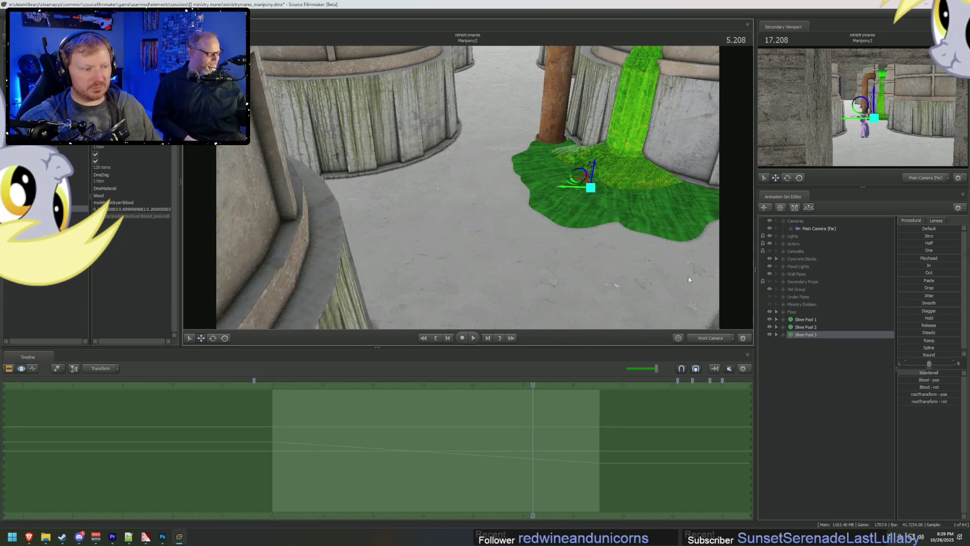
Step: Duplicate Slime Pools 1–3 as Slime Pools 4–6
click(797, 319)
shift+click(802, 335)
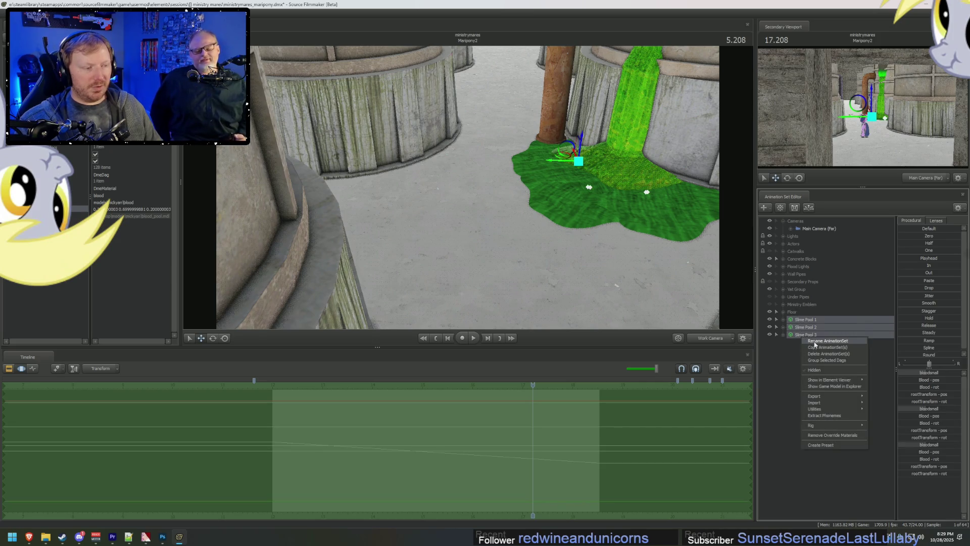
right_click(812, 367)
click(834, 387)
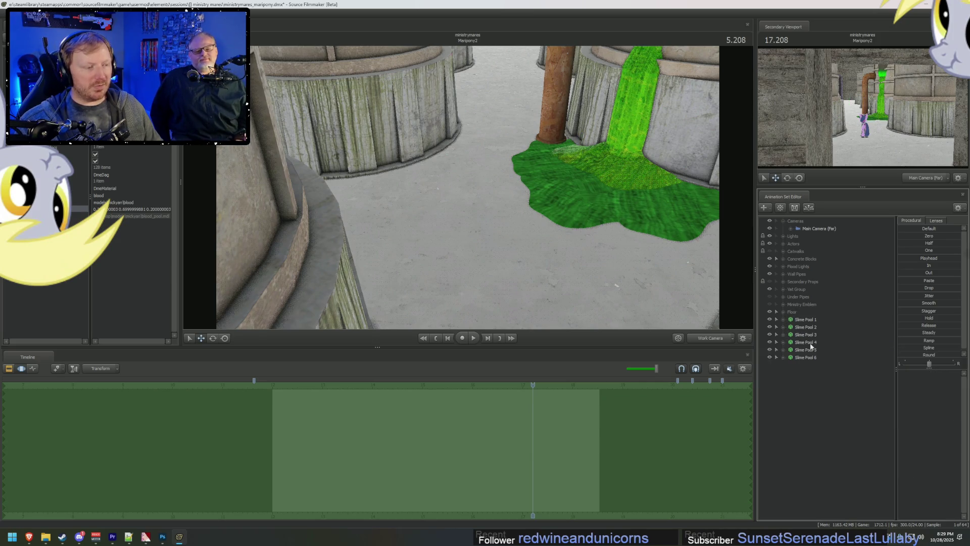
Step: Move the copied pools left beside the wall, rotate them about the vertical axis, and play the scene
mouse_move(553, 160)
mouse_down()
mouse_move(511, 151)
mouse_move(324, 212)
mouse_move(343, 209)
mouse_up()
key(e)
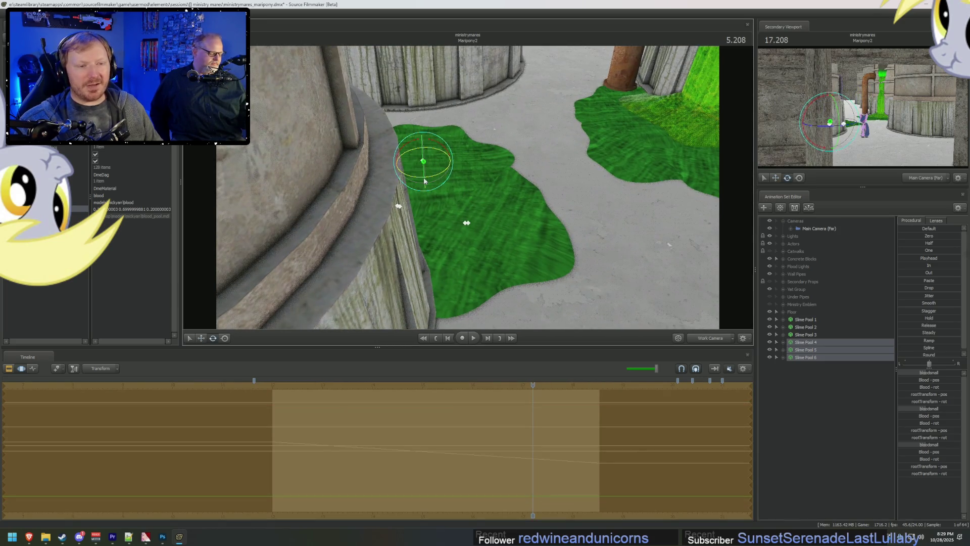
mouse_move(427, 180)
mouse_down()
mouse_move(442, 150)
mouse_move(470, 177)
mouse_move(552, 202)
mouse_up()
key(w)
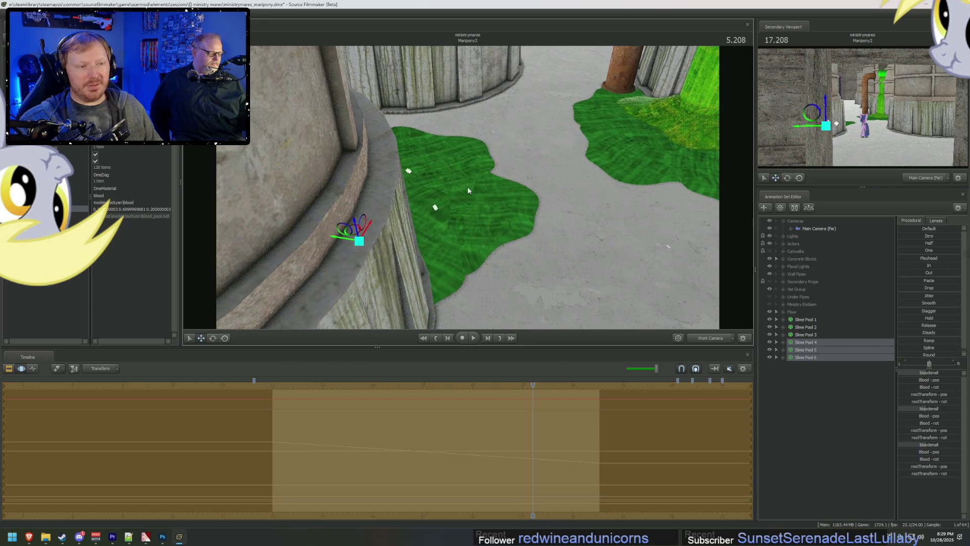
key(space)
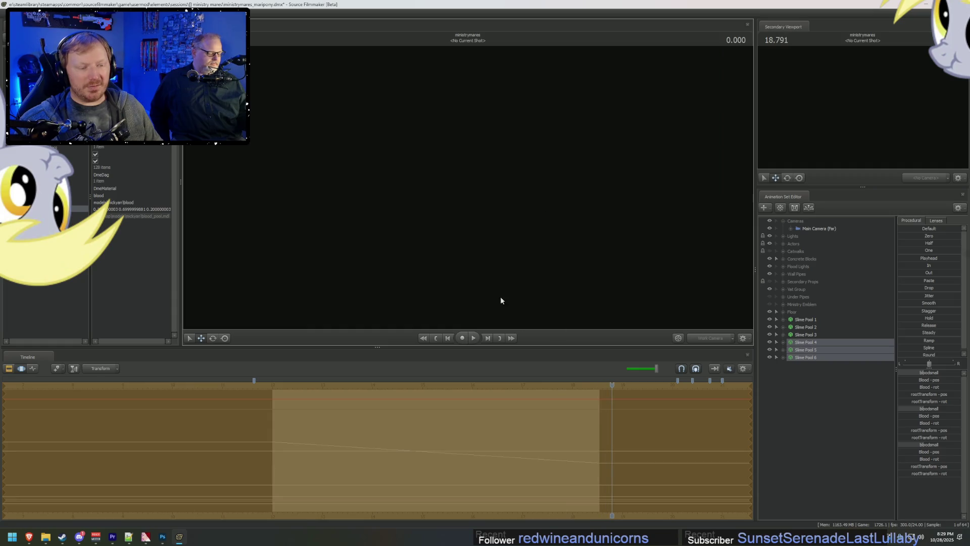
Step: Change Slime Pool 4's colour override to blue 0.2 0.2 0.7
click(284, 384)
key(space)
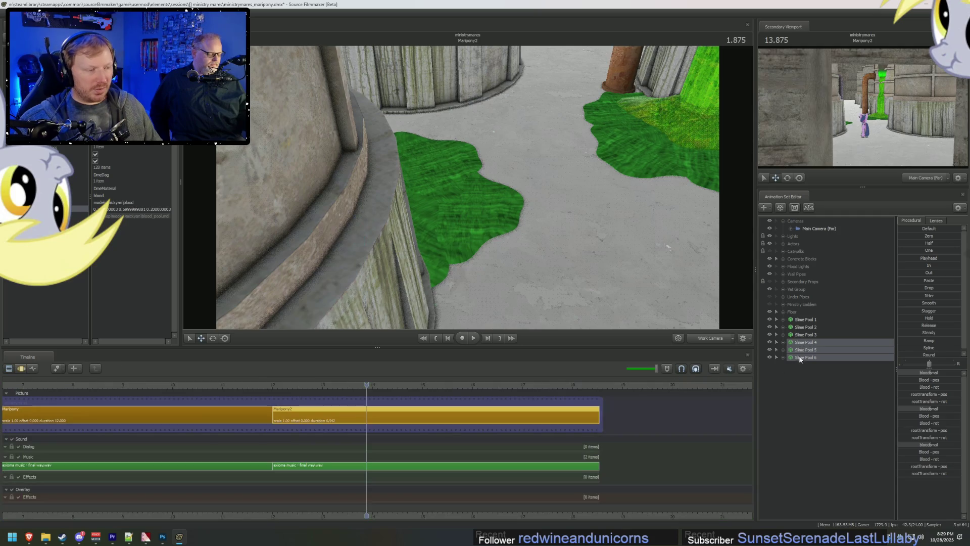
click(806, 344)
right_click(805, 343)
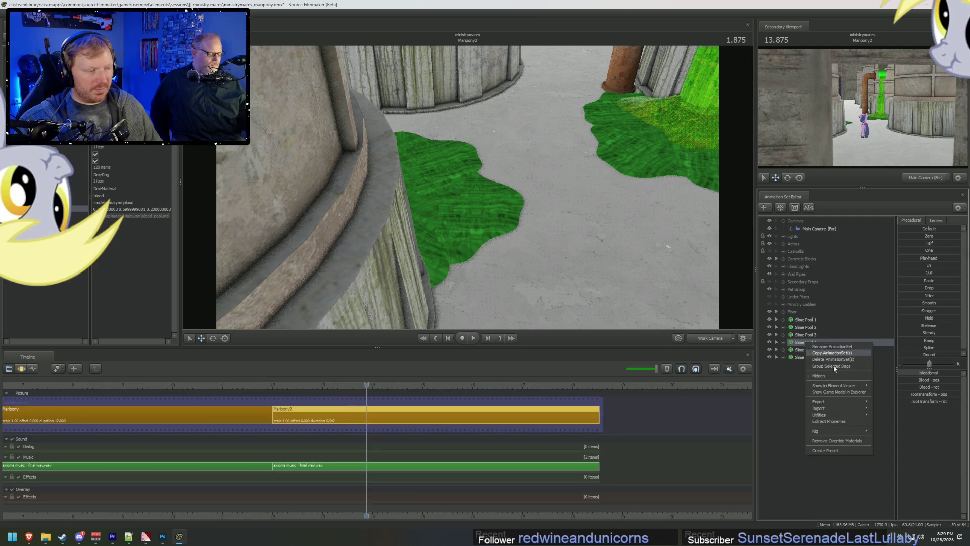
click(886, 395)
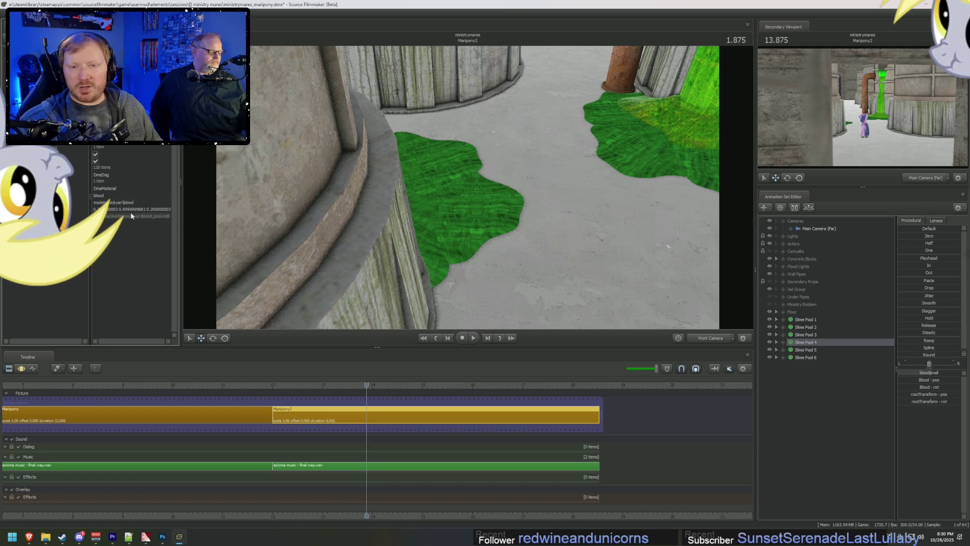
double_click(107, 209)
text(0.7)
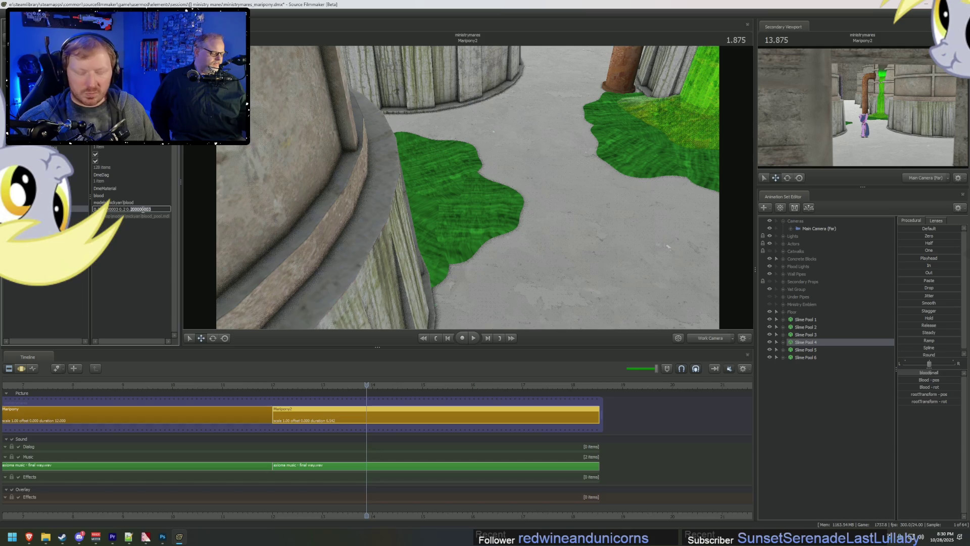
key(Return)
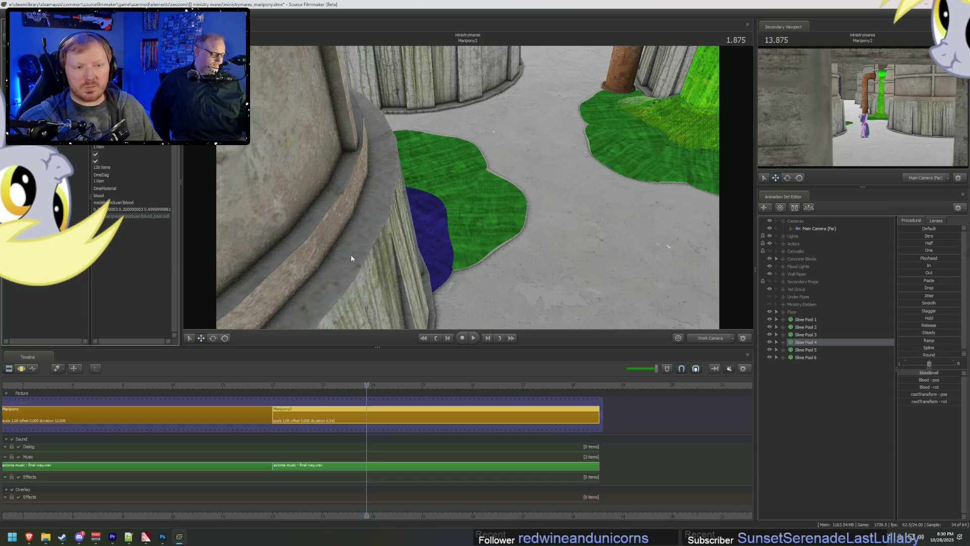
Step: Restore normal viewport lighting and play back the shot to preview the colours
drag(351, 254, 351, 254)
right_click(468, 187)
click(488, 210)
key(space)
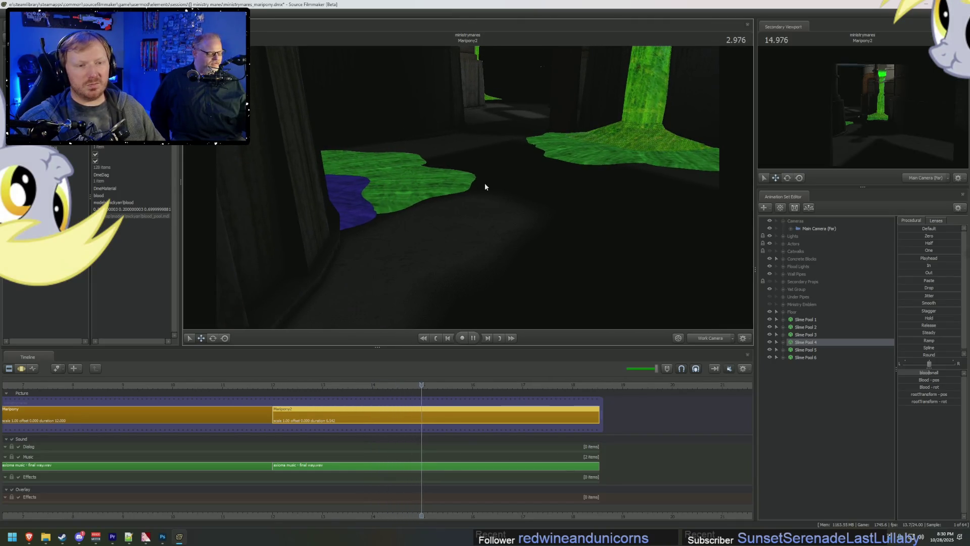
key(space)
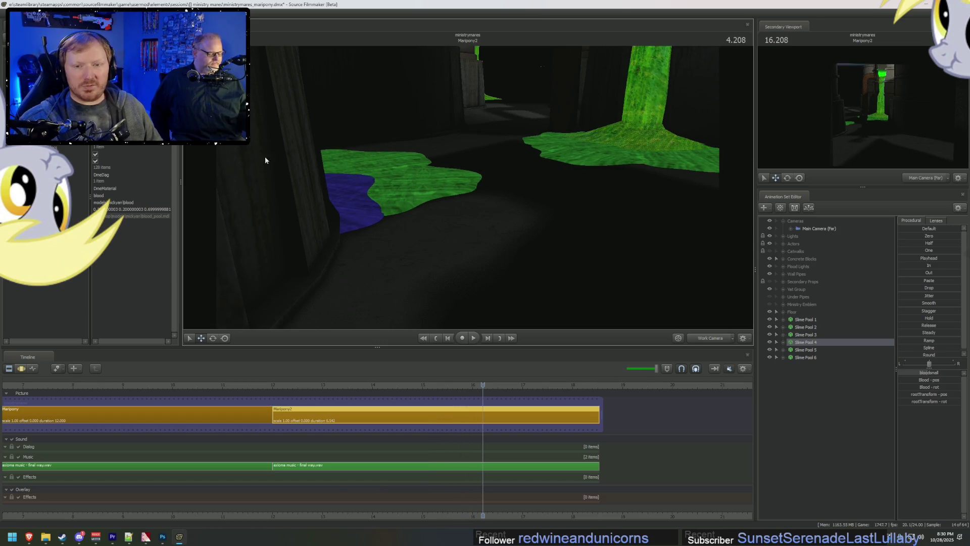
double_click(135, 209)
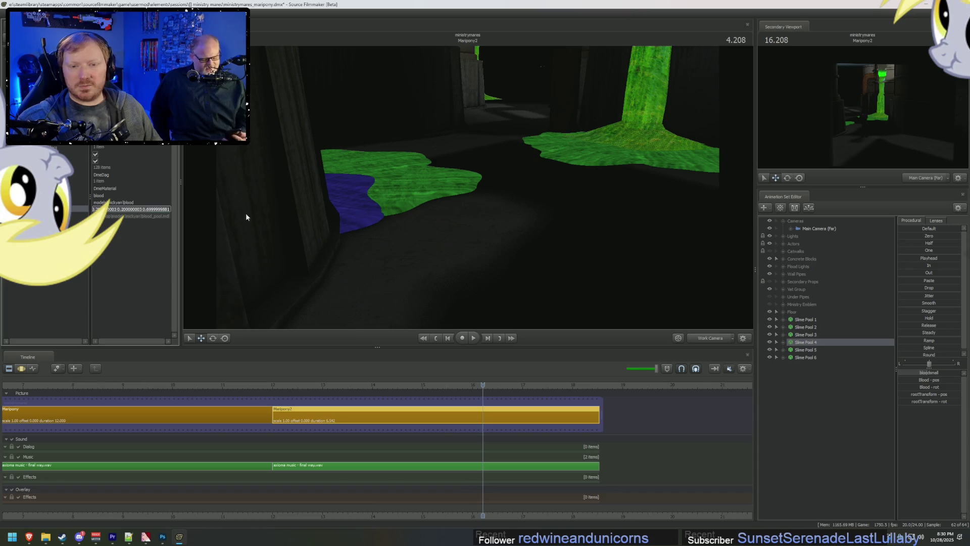
Step: Paste the blue 0.2 0.2 0.7 colour into the overrides of Slime Pools 5 and 6
right_click(829, 349)
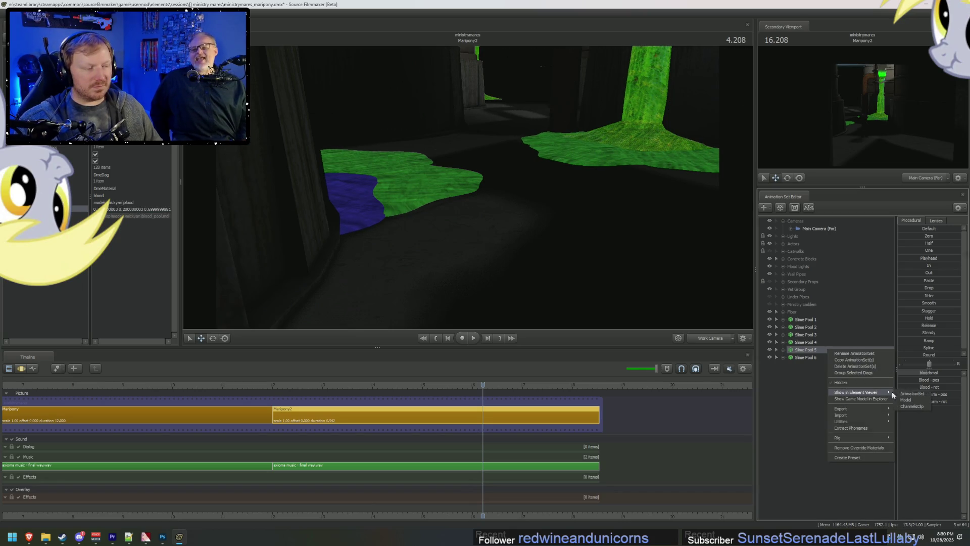
click(899, 399)
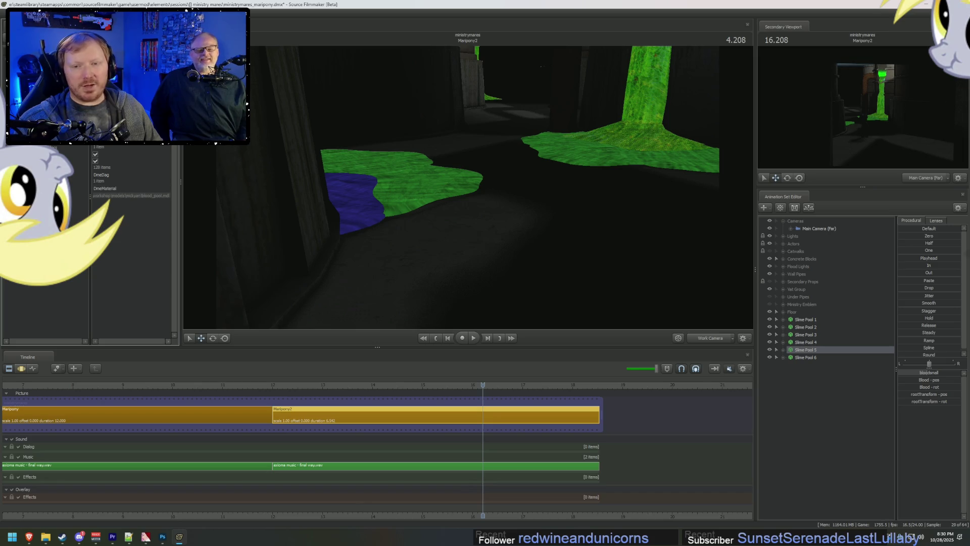
double_click(132, 209)
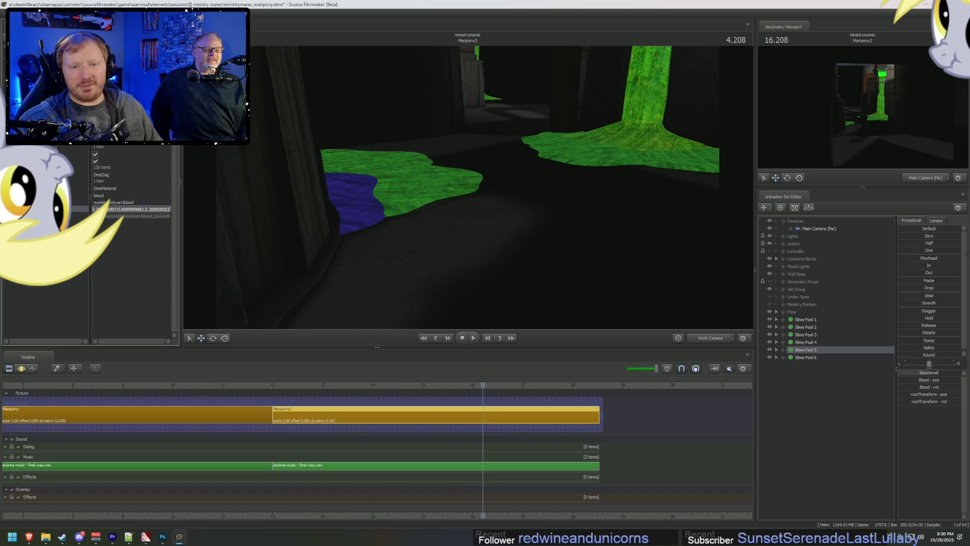
key(ctrl+v)
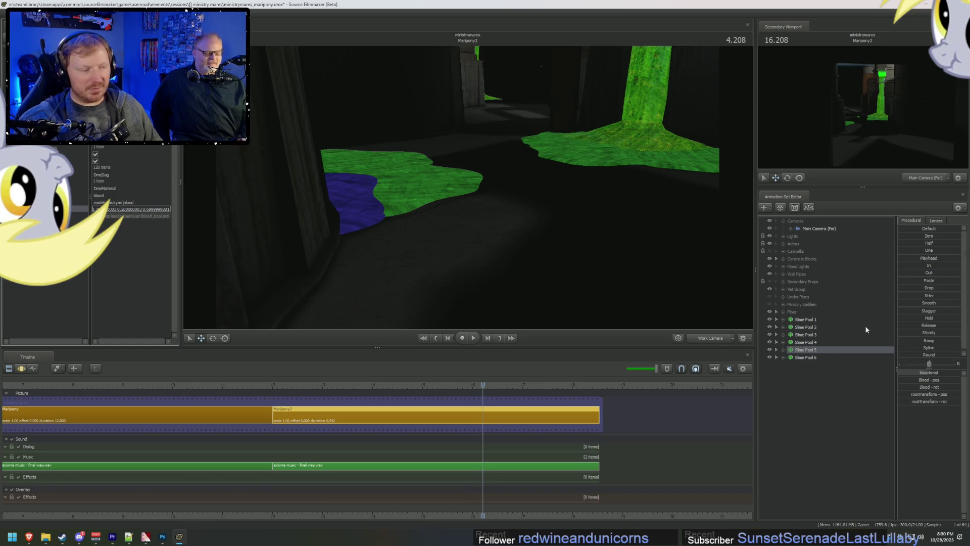
right_click(812, 358)
mouse_move(854, 400)
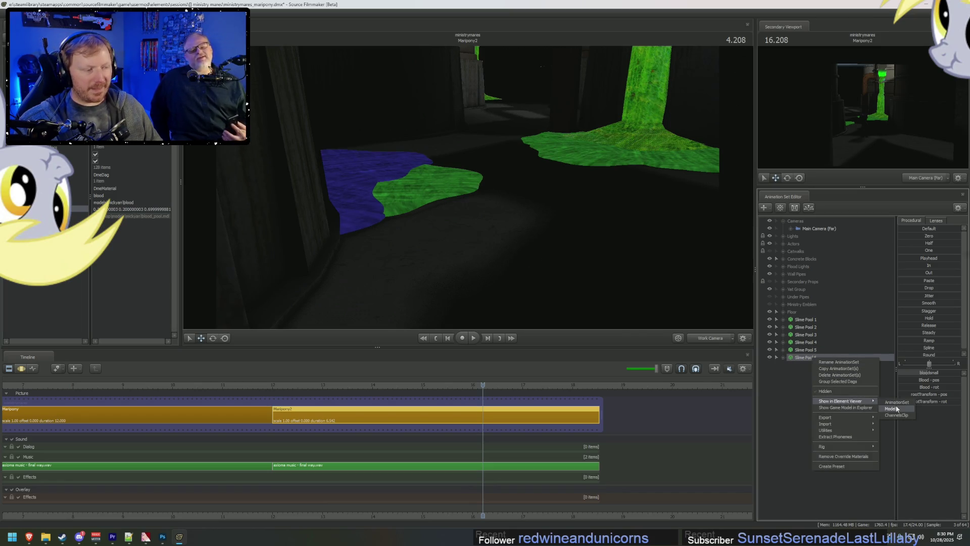
click(896, 409)
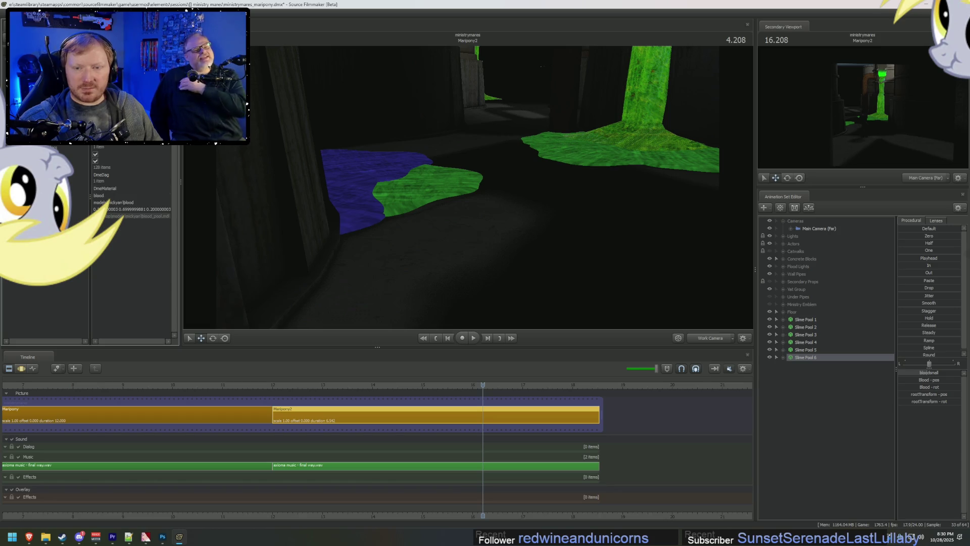
key(ctrl+v)
key(Return)
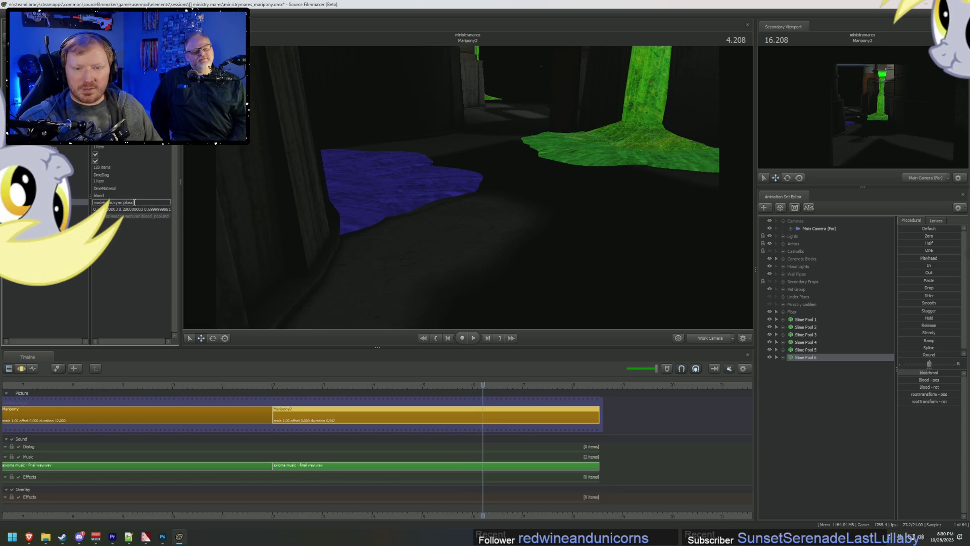
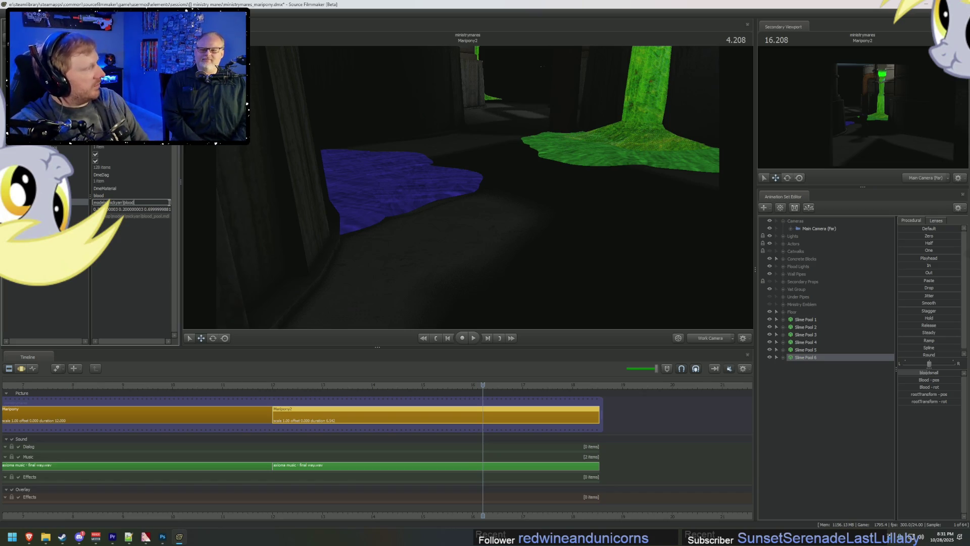
Step: Create a new light animation set in the Animation Set Editor
drag(554, 217, 555, 217)
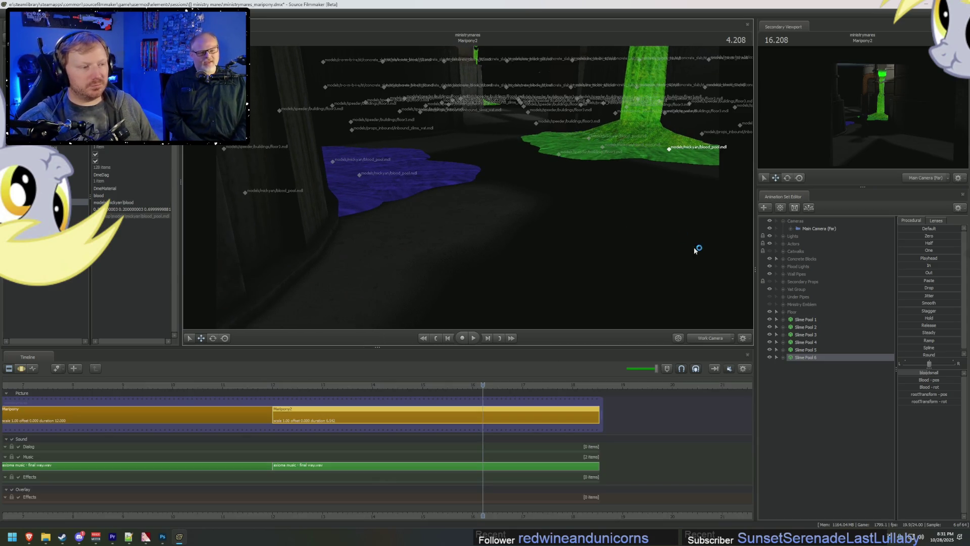
click(814, 412)
right_click(813, 412)
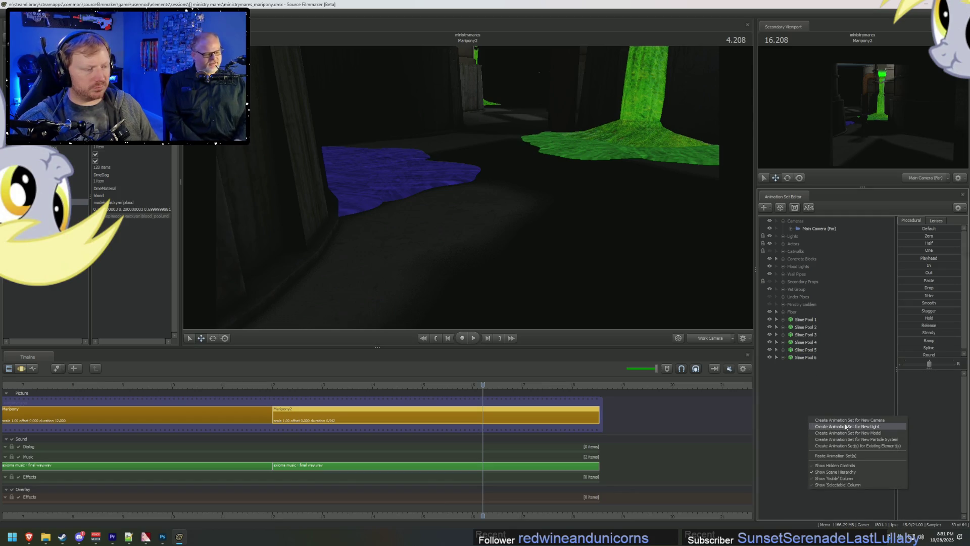
click(844, 423)
Step: Delete the Vat Seal lights down through Vat Seal Rim (Red)
click(782, 237)
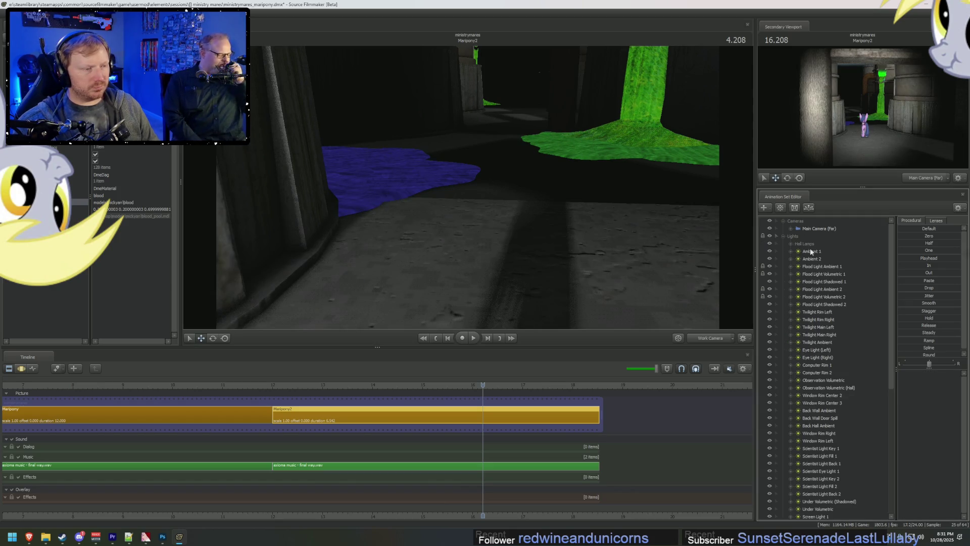
scroll(814, 405, down, 5)
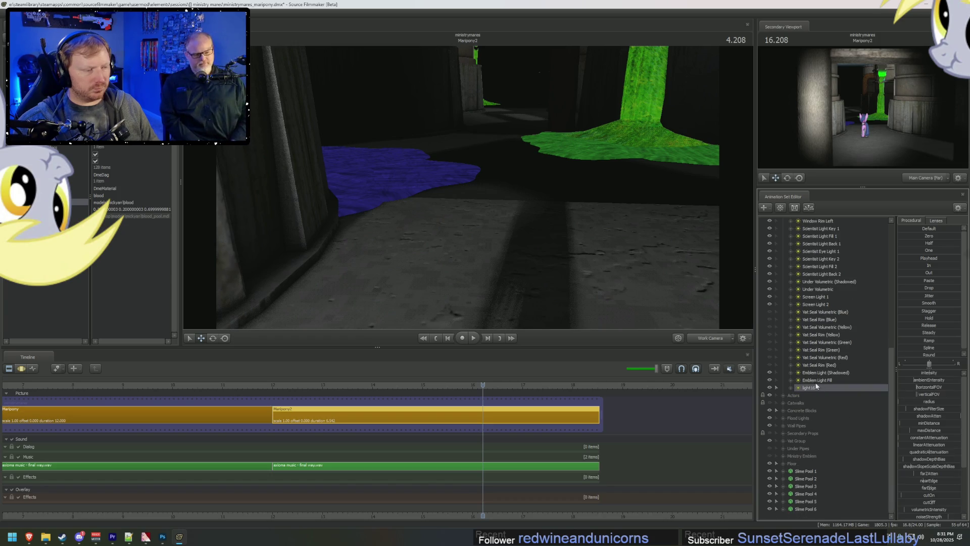
click(822, 312)
shift+click(827, 365)
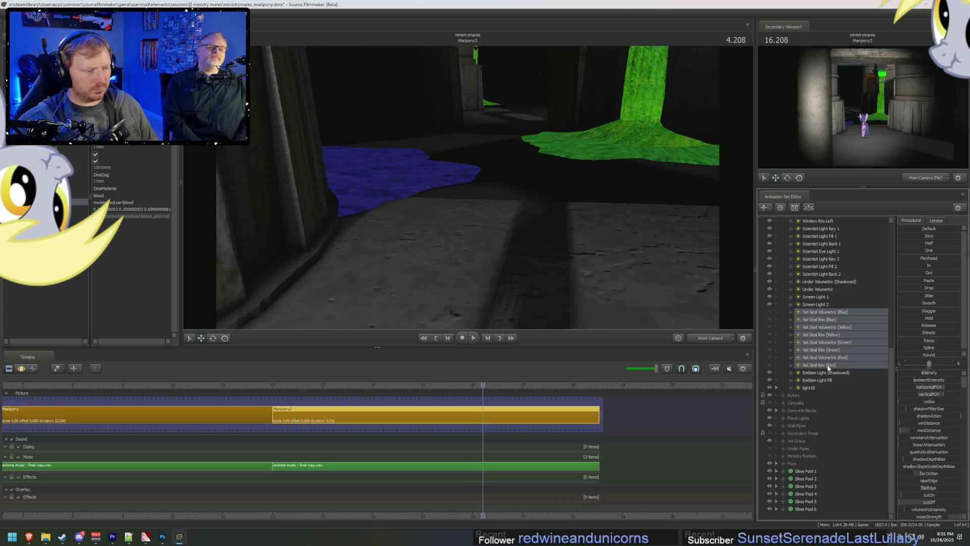
right_click(827, 365)
click(852, 389)
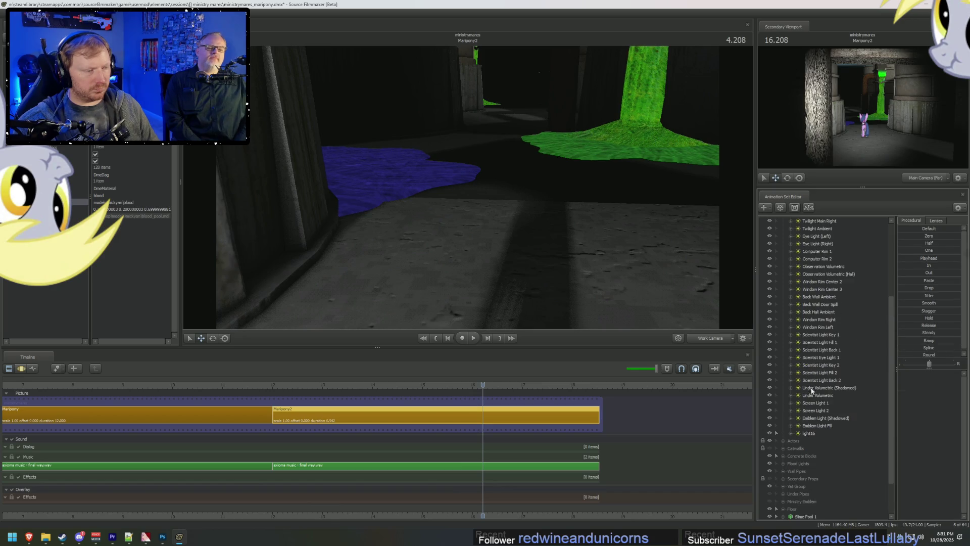
Step: Delete the remaining old lights through the Emblem lights
scroll(811, 433, up, 2)
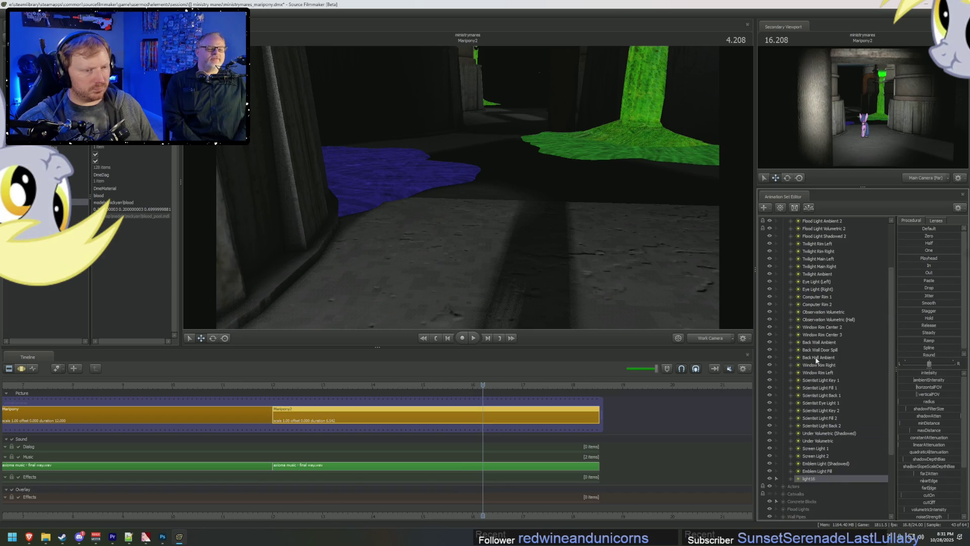
scroll(822, 275, up, 3)
click(813, 259)
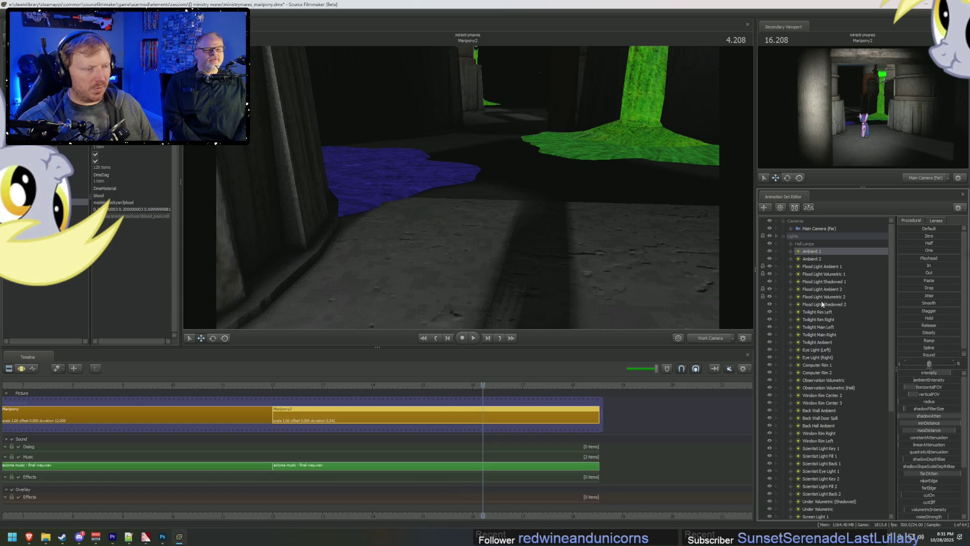
scroll(815, 263, down, 5)
shift+click(817, 425)
right_click(827, 381)
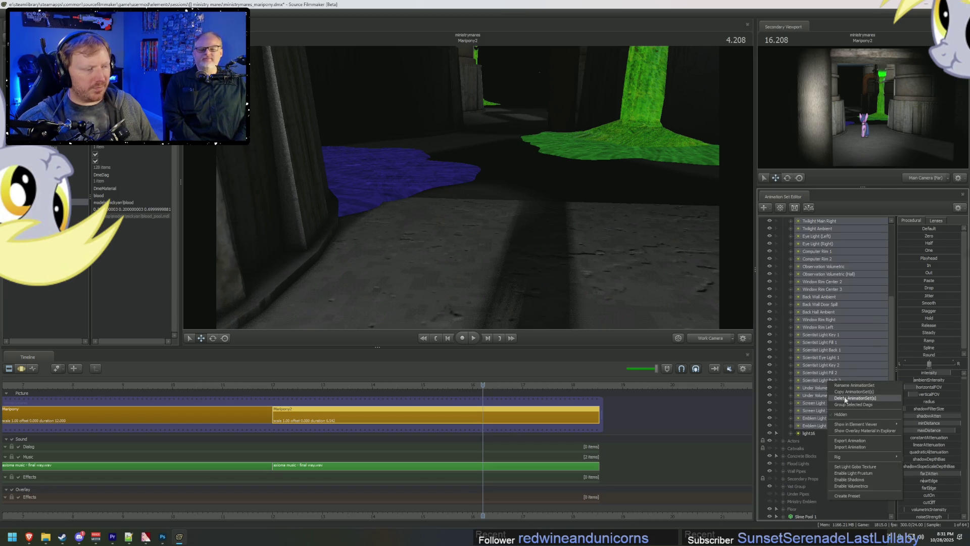
click(855, 398)
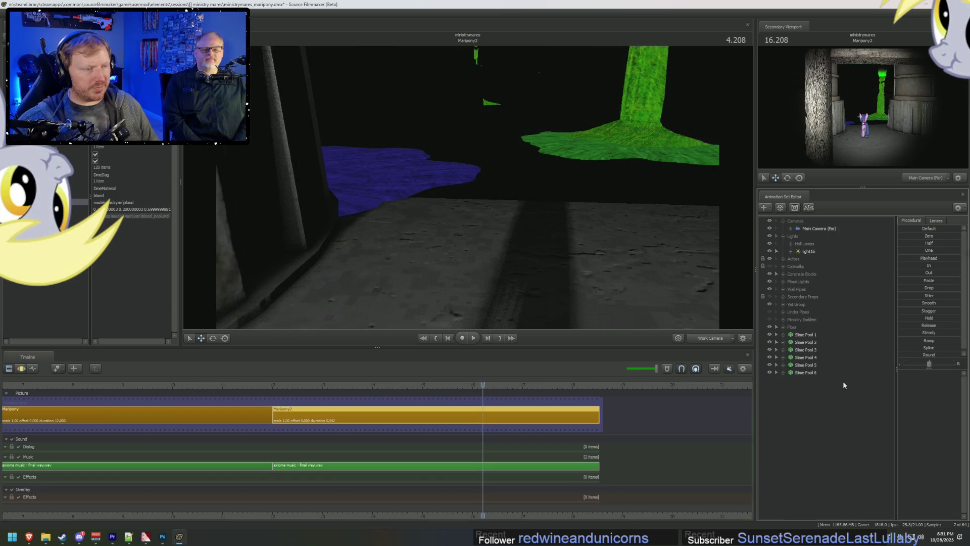
Step: Delete all the lights in the Hall Lamps group
click(791, 243)
click(815, 245)
right_click(822, 255)
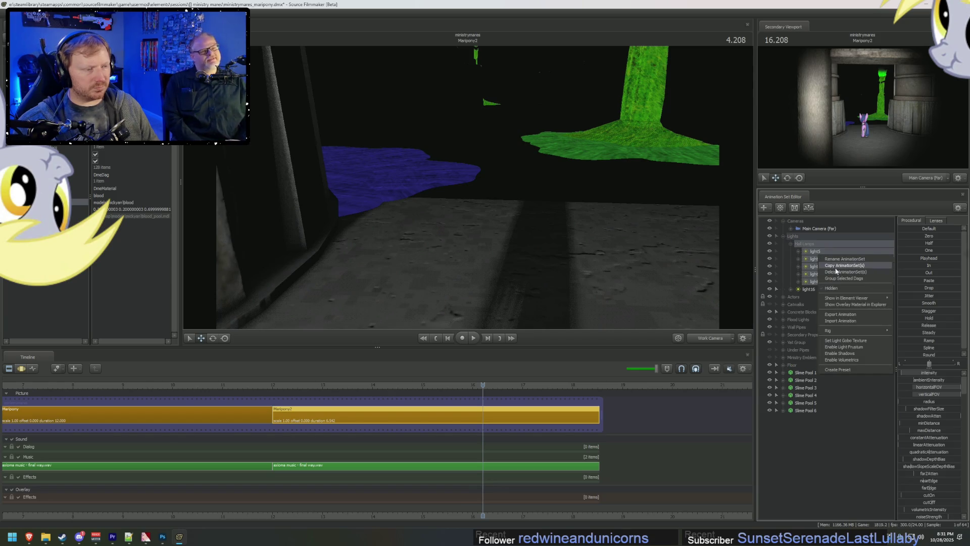
click(836, 271)
Step: Rename light16 to 'Slime Glow (Green) 1' and show the motion view
click(809, 244)
right_click(811, 244)
click(827, 249)
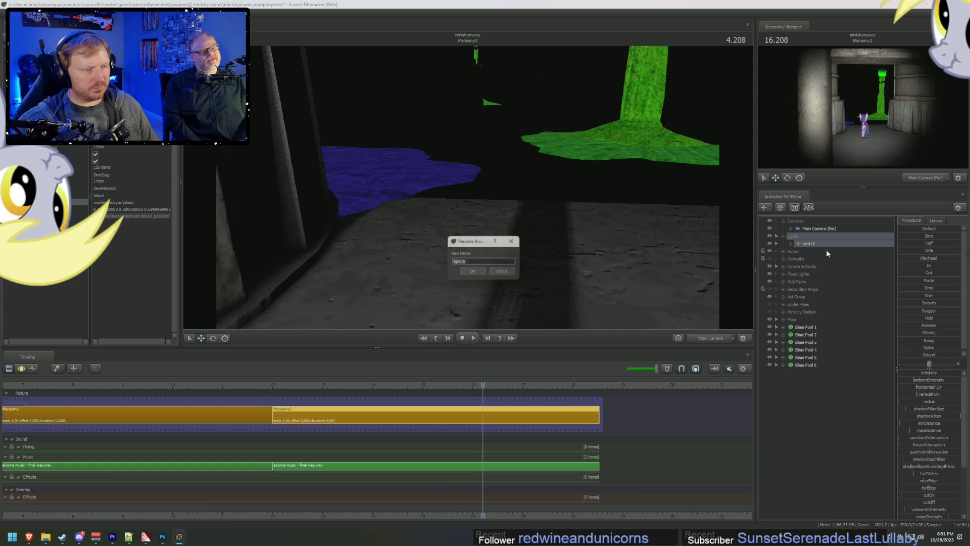
text(Slime La)
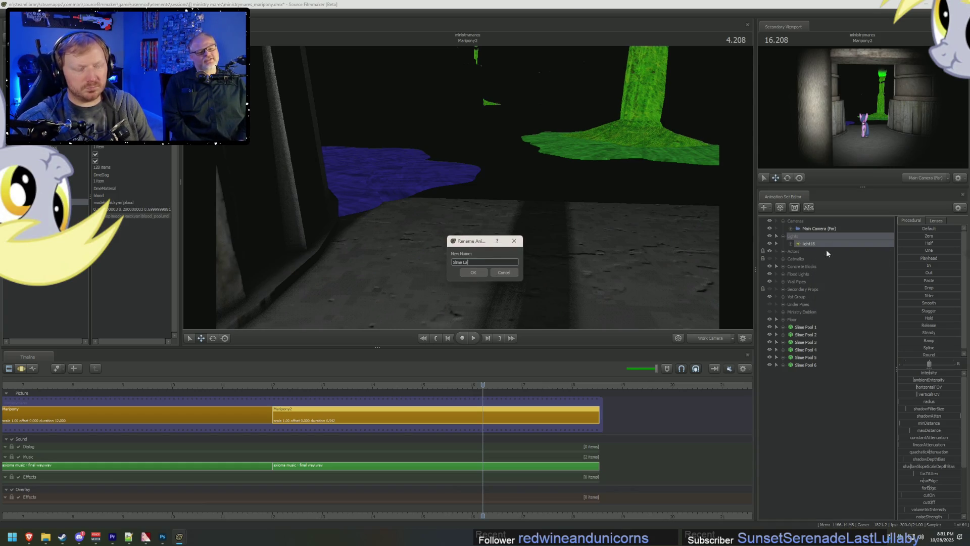
key(BackSpace)
key(BackSpace)
text(w (Green)
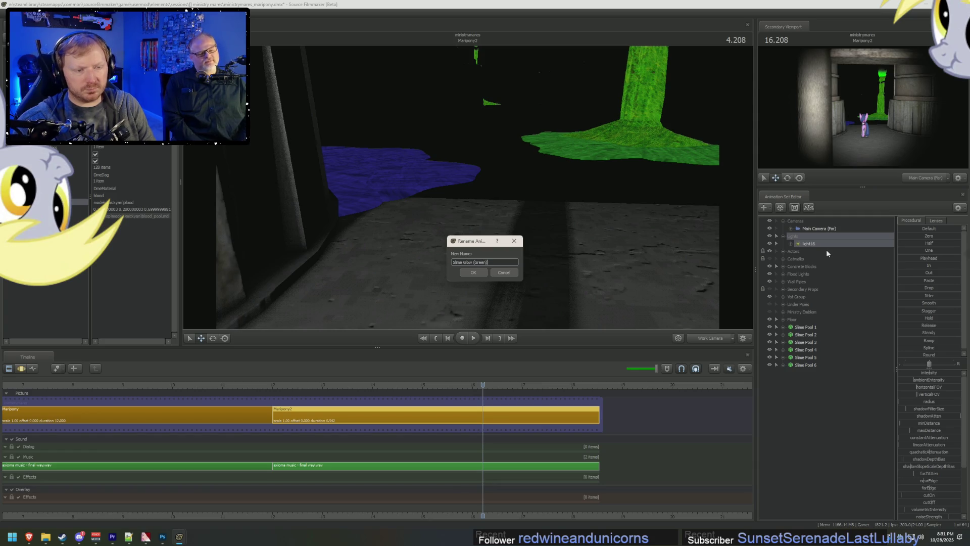
key(Return)
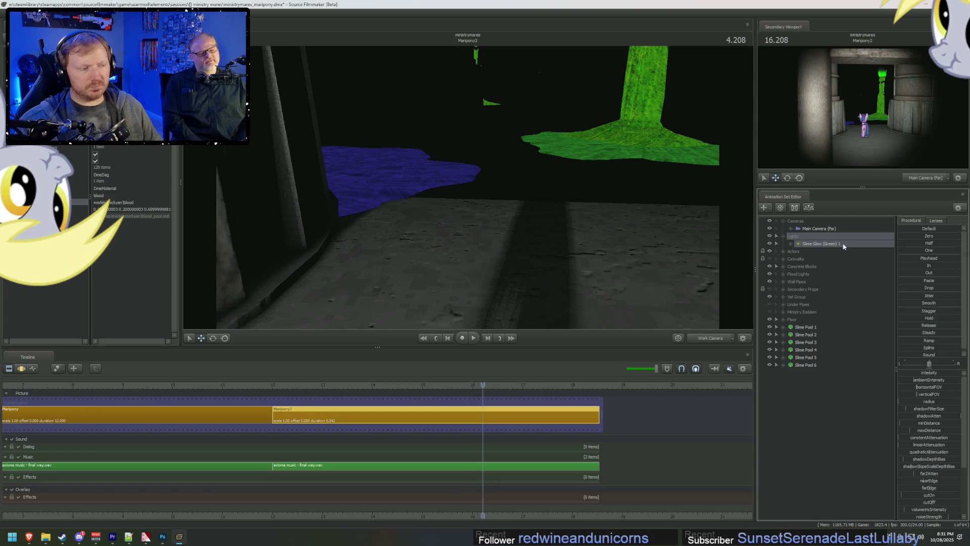
key(F3)
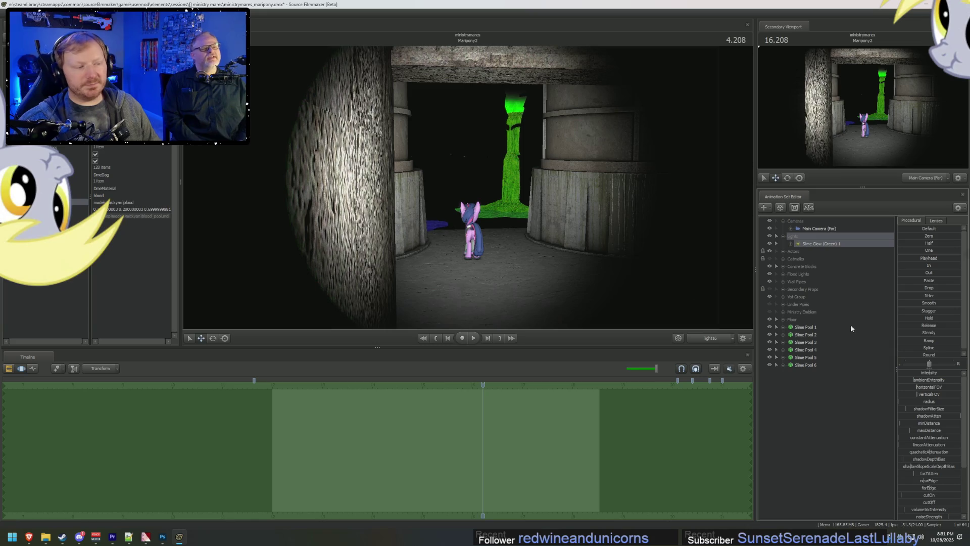
Step: Lower the light's red colour value to tint it green
key(F2)
scroll(926, 470, down, 3)
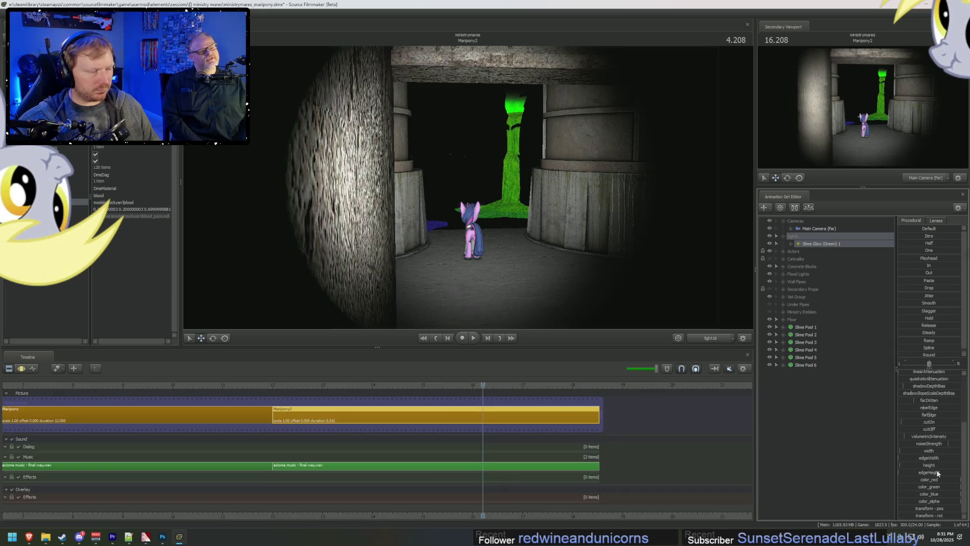
mouse_move(942, 479)
mouse_down()
mouse_move(910, 480)
mouse_move(904, 494)
mouse_up()
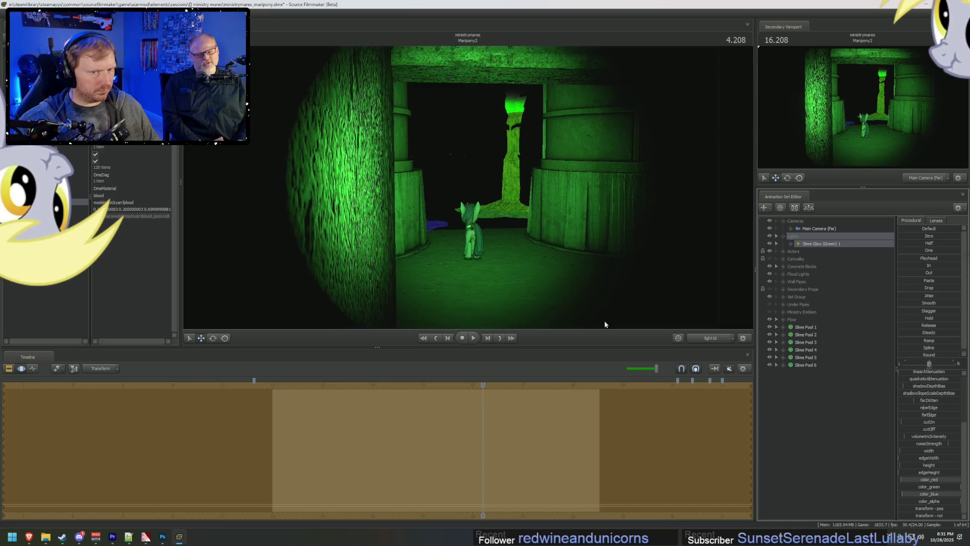
Step: Fly the light over the slime pool, aimed at the vat and pour
drag(605, 323, 605, 324)
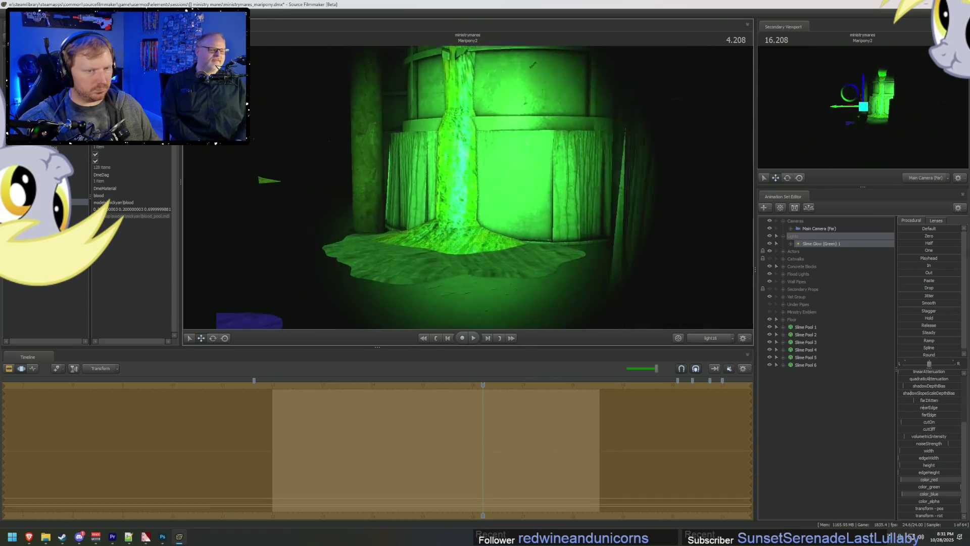
drag(465, 185, 460, 180)
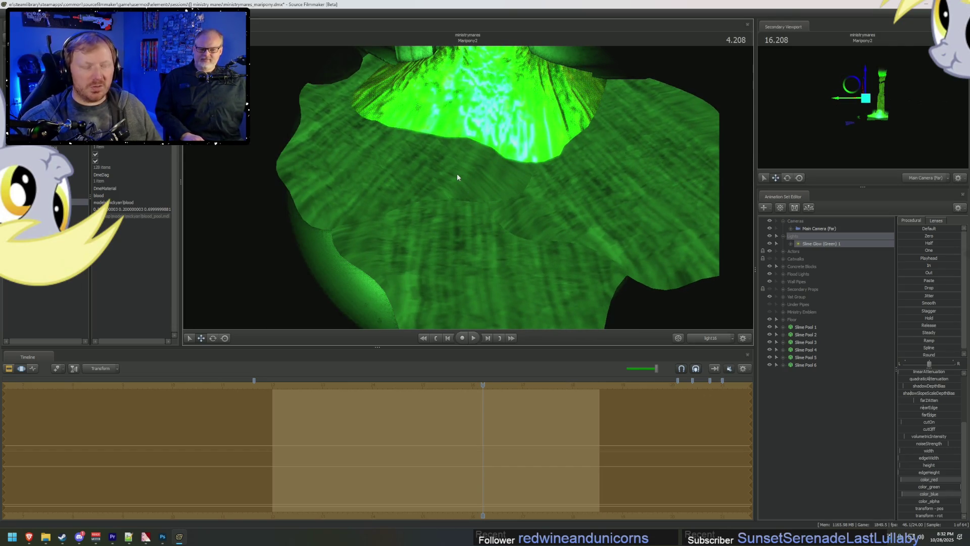
drag(457, 177, 467, 128)
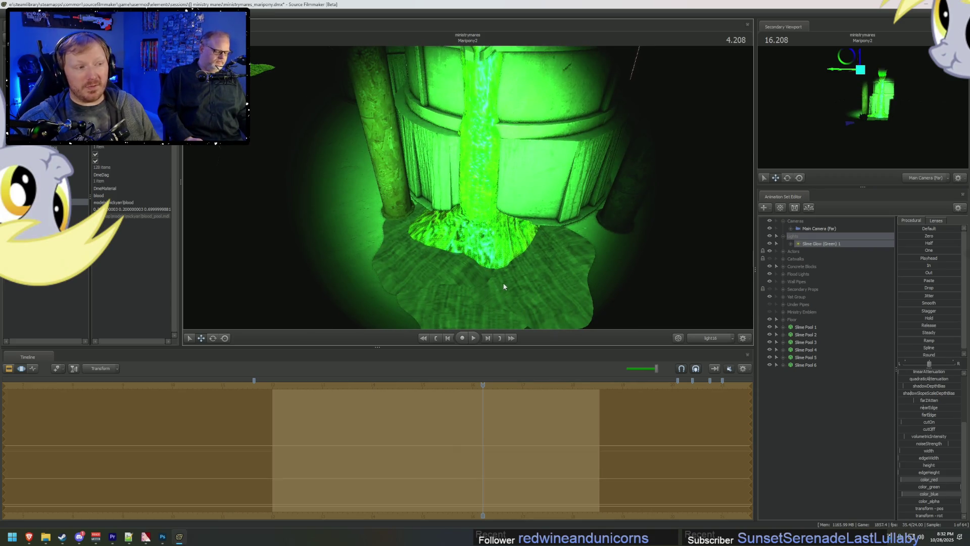
drag(539, 249, 539, 249)
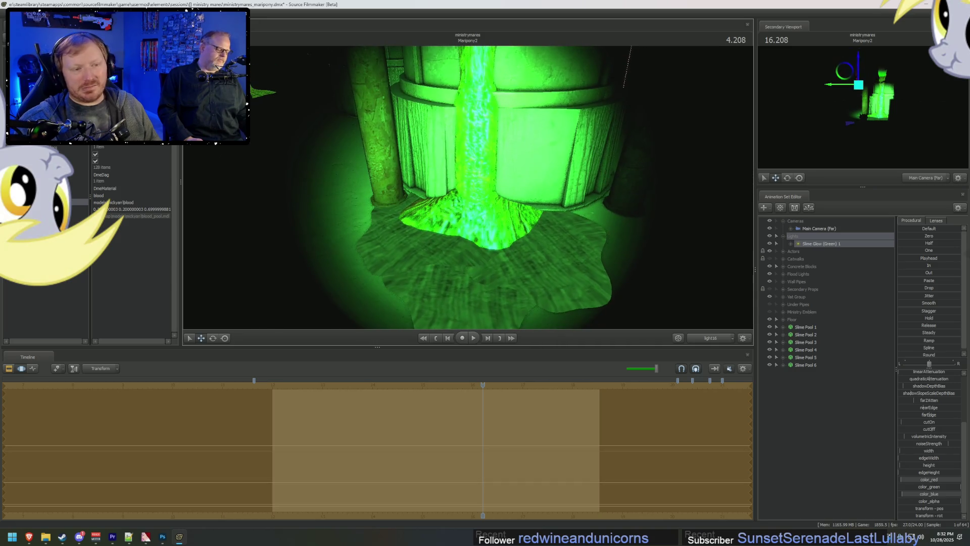
Step: Return the viewport to a normal view framing the vat
right_click(522, 243)
click(548, 248)
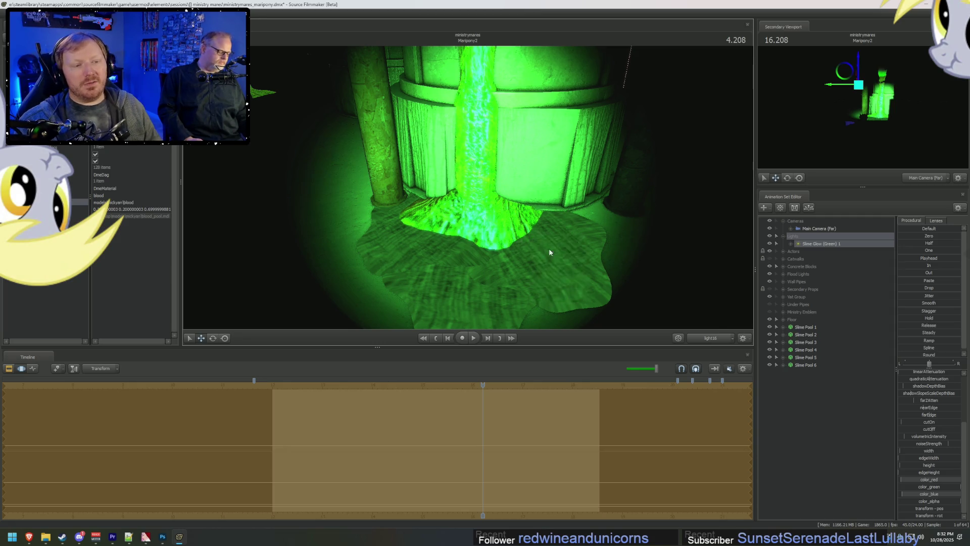
drag(539, 249, 539, 249)
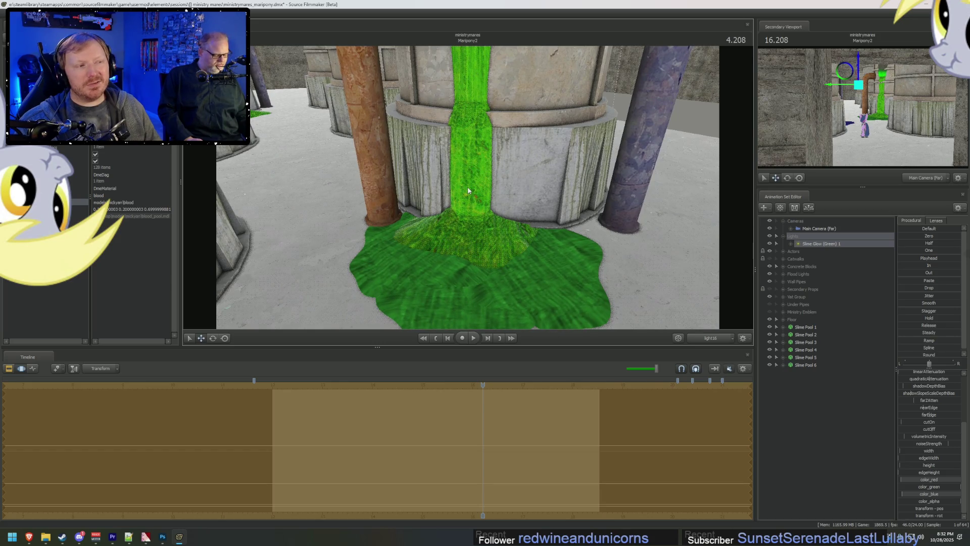
click(159, 543)
Step: Change inbound_vat_slime.vmt's shader from VertexLitGeneric to UnlitGeneric and save the file
click(158, 542)
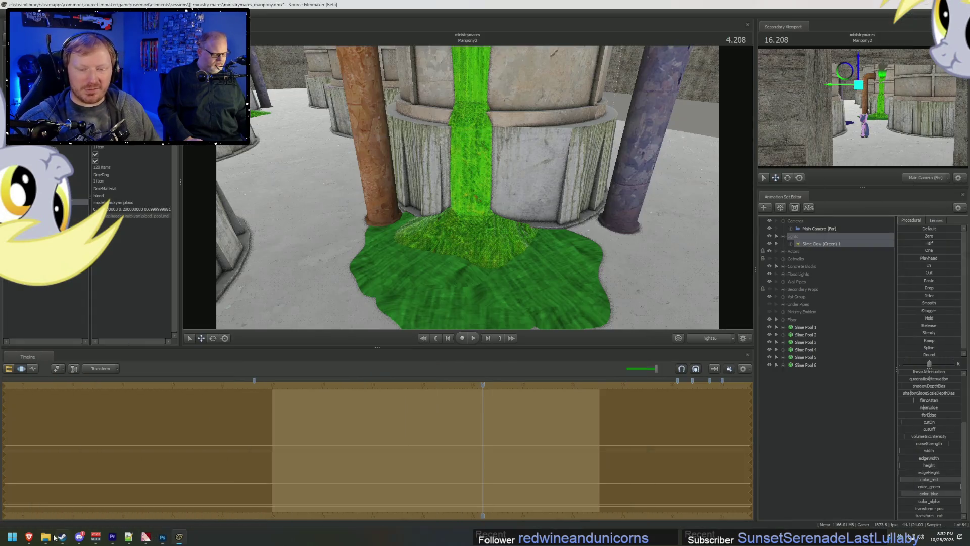
click(130, 539)
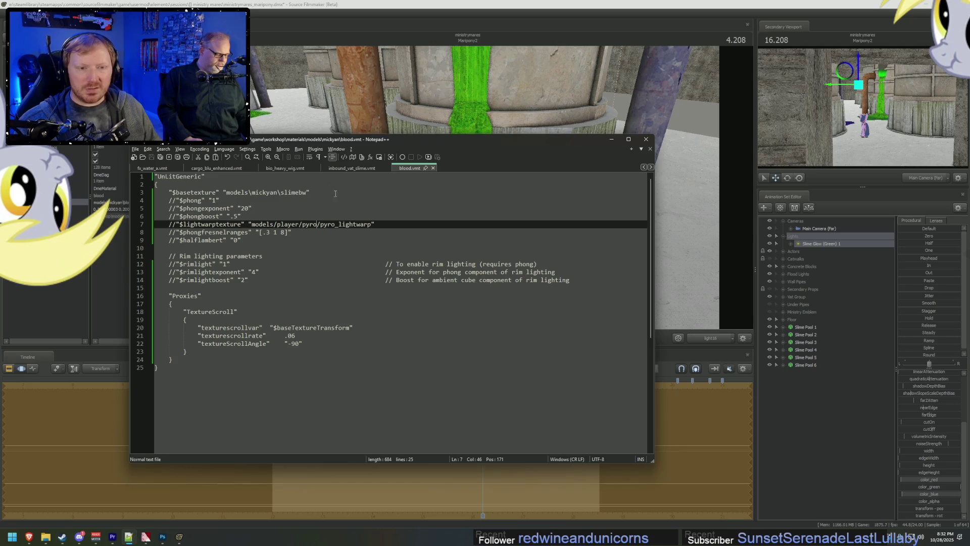
click(327, 168)
drag(179, 176, 157, 177)
text(Un)
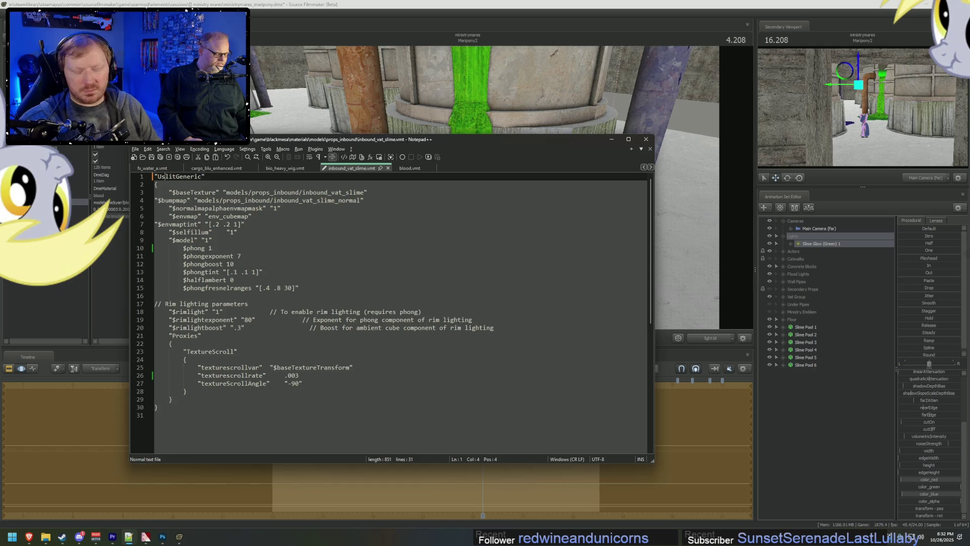
key(ctrl+s)
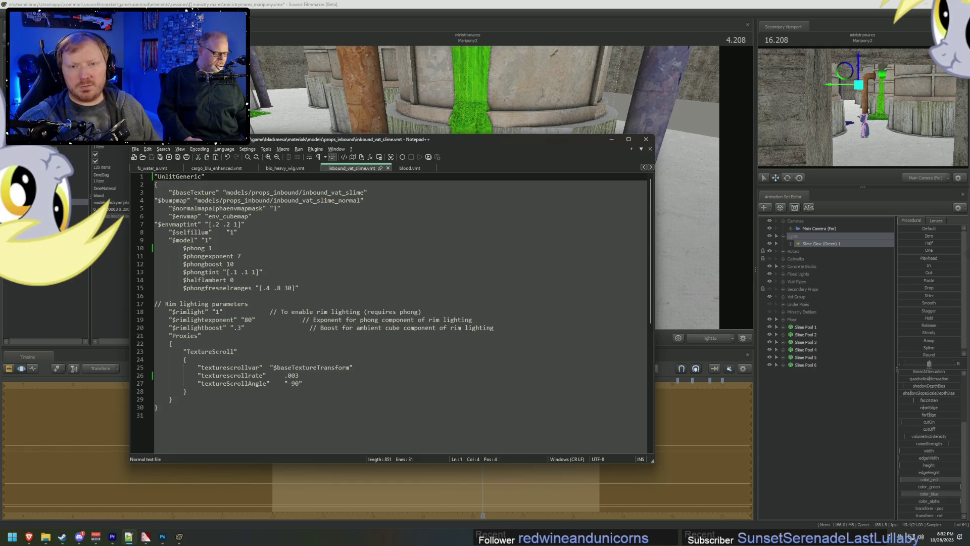
key(alt+Tab)
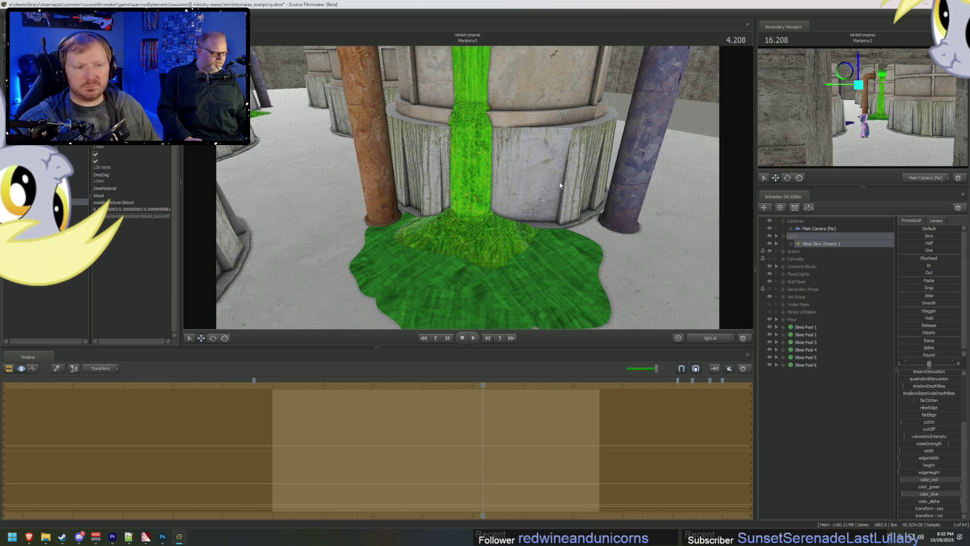
Step: Enable viewport lighting and look over the green-lit barrels and slime floor
drag(462, 184, 471, 186)
right_click(528, 203)
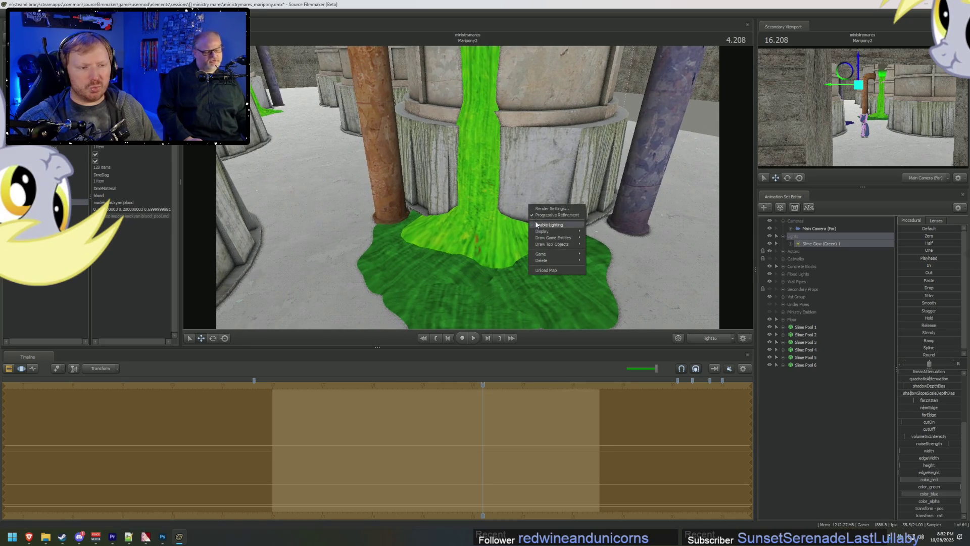
click(556, 215)
drag(556, 215, 526, 212)
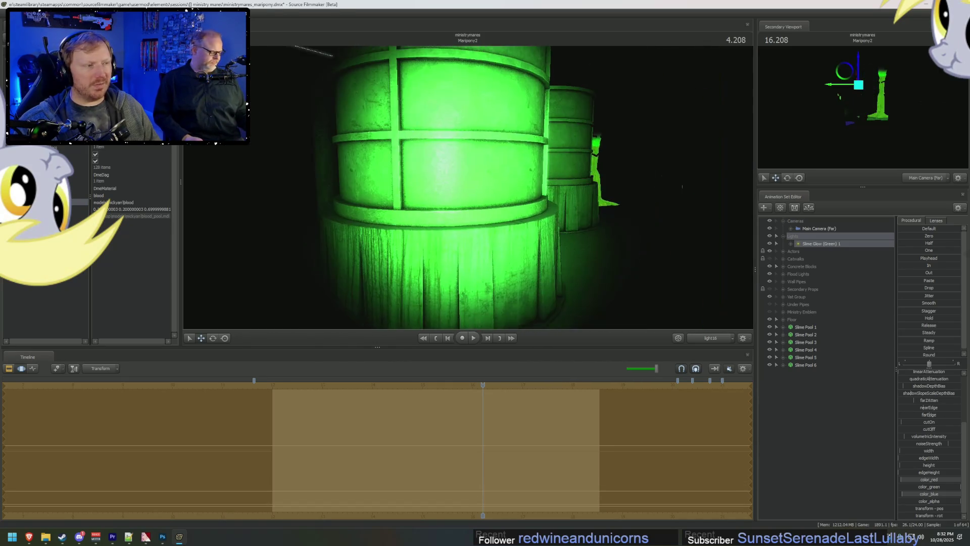
mouse_move(464, 209)
mouse_down()
mouse_move(452, 223)
mouse_move(464, 210)
mouse_up()
Step: Switch to the Work Camera and move close to the green slime pillar
key(alt+Tab)
key(alt+Tab)
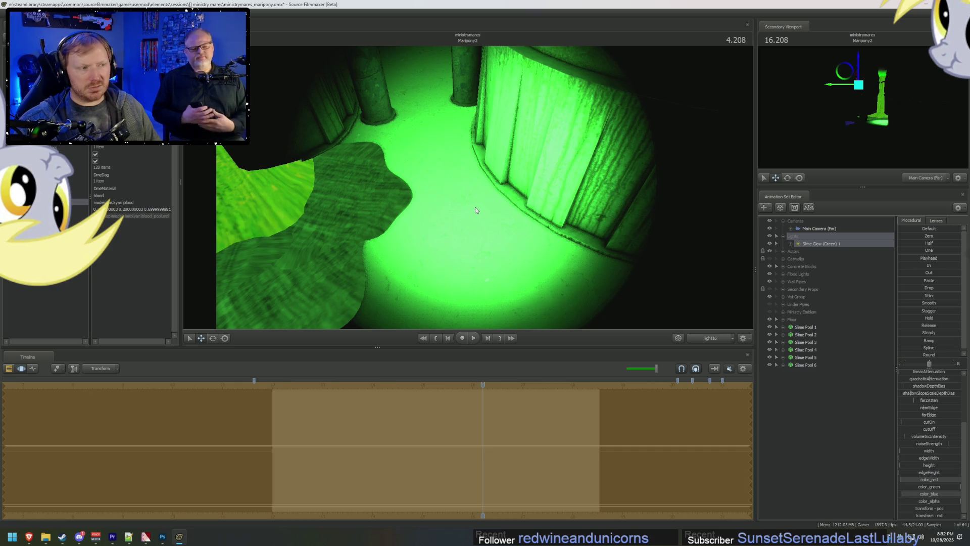
mouse_move(738, 314)
mouse_down()
mouse_move(708, 283)
mouse_move(620, 282)
mouse_up()
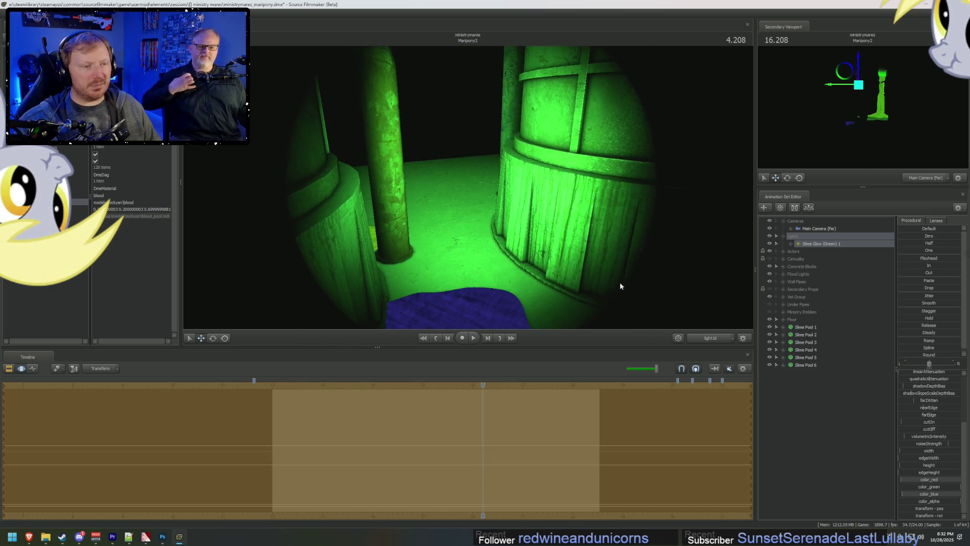
click(715, 339)
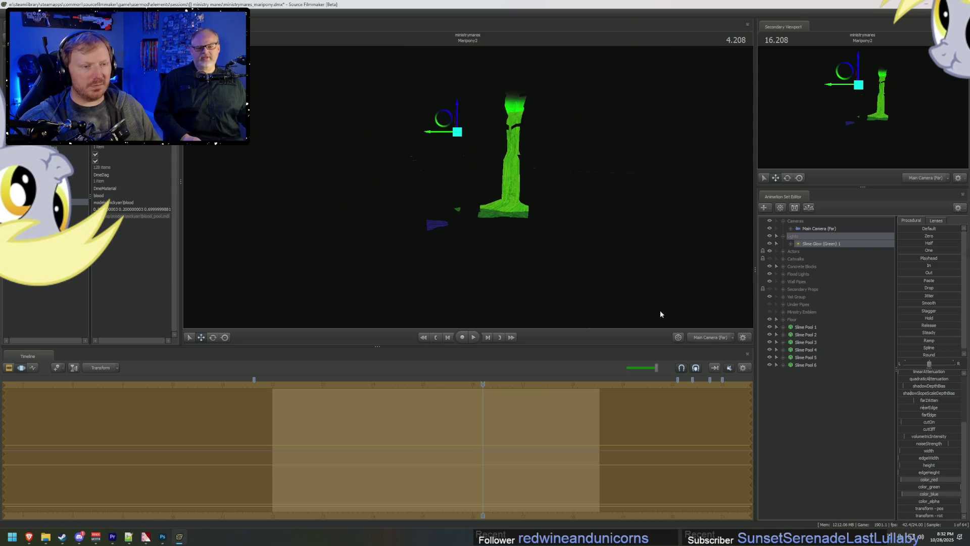
ctrl+click(703, 340)
mouse_move(485, 202)
mouse_down()
mouse_move(450, 222)
mouse_move(483, 204)
mouse_up()
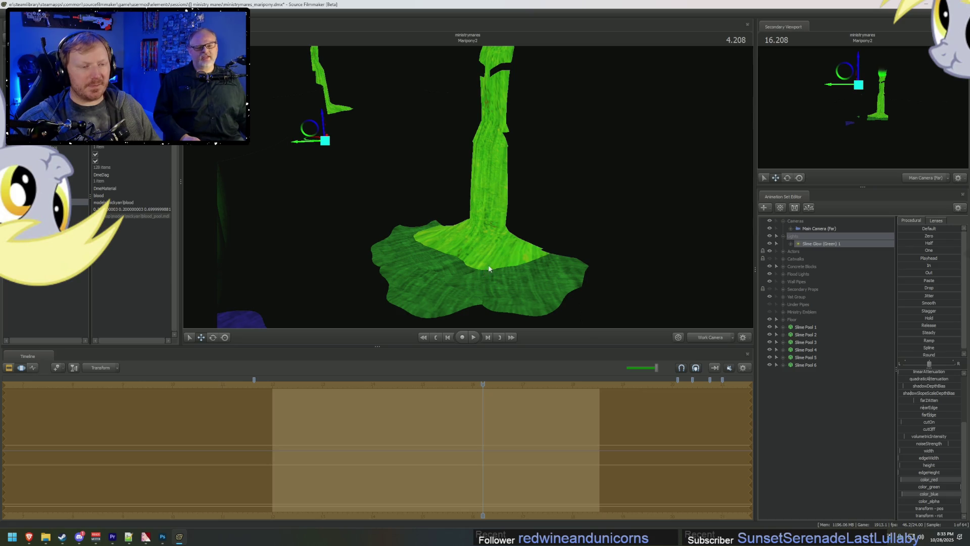
click(803, 327)
Step: Show Slime Pool 1 in the Element Viewer and set its blood material value to 0.2 0.4
right_click(807, 328)
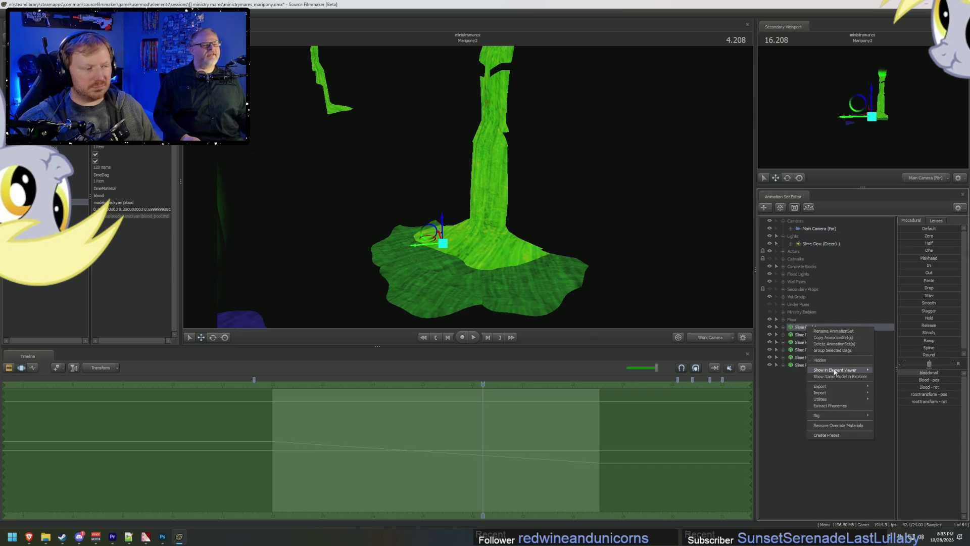
mouse_move(854, 370)
click(891, 372)
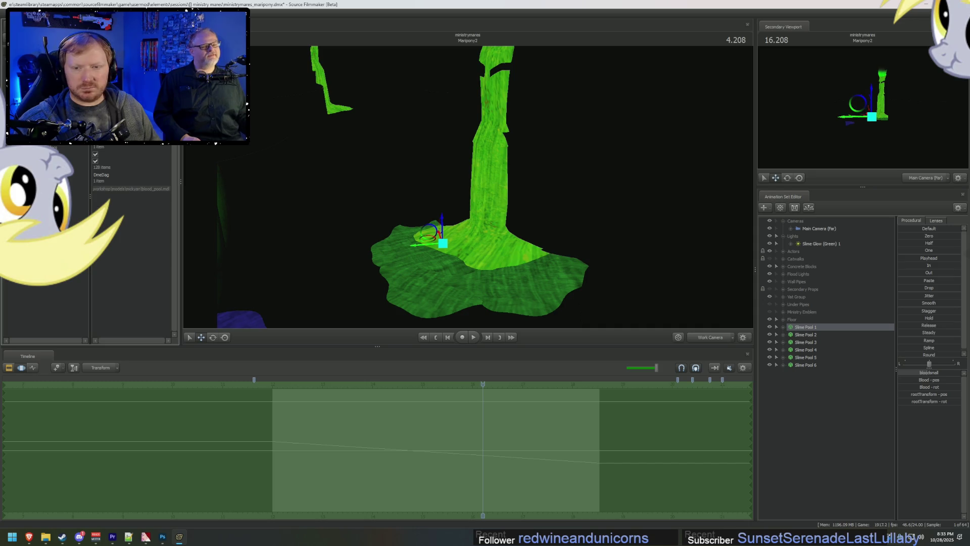
click(81, 189)
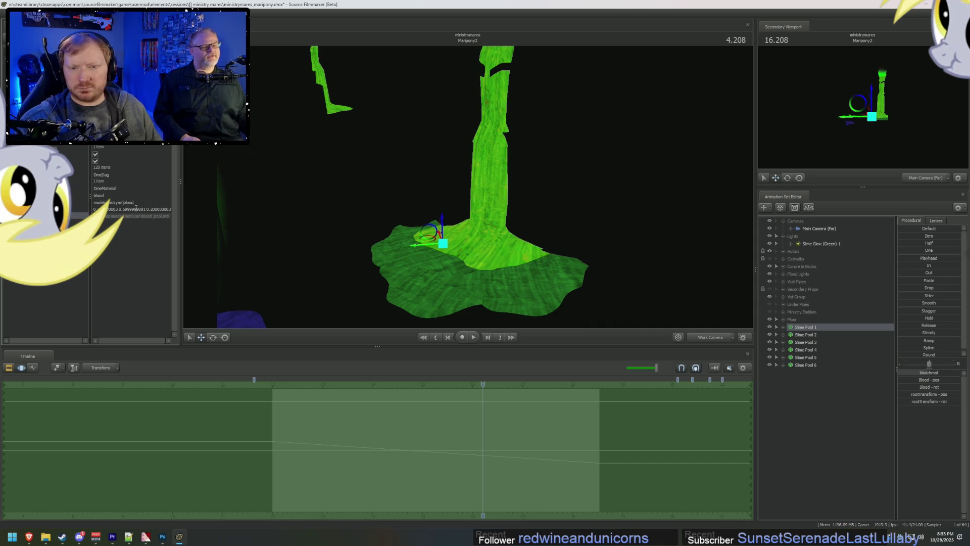
double_click(136, 209)
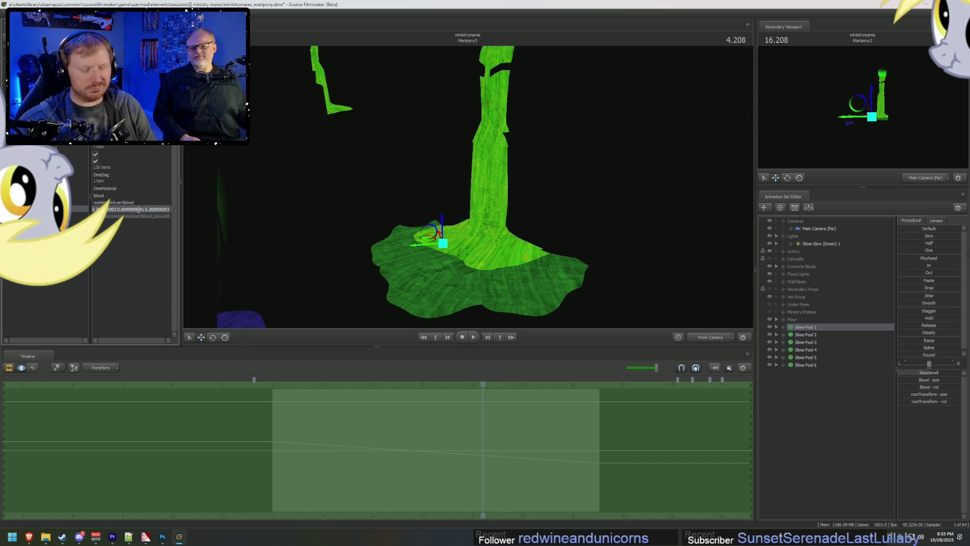
text(0.)
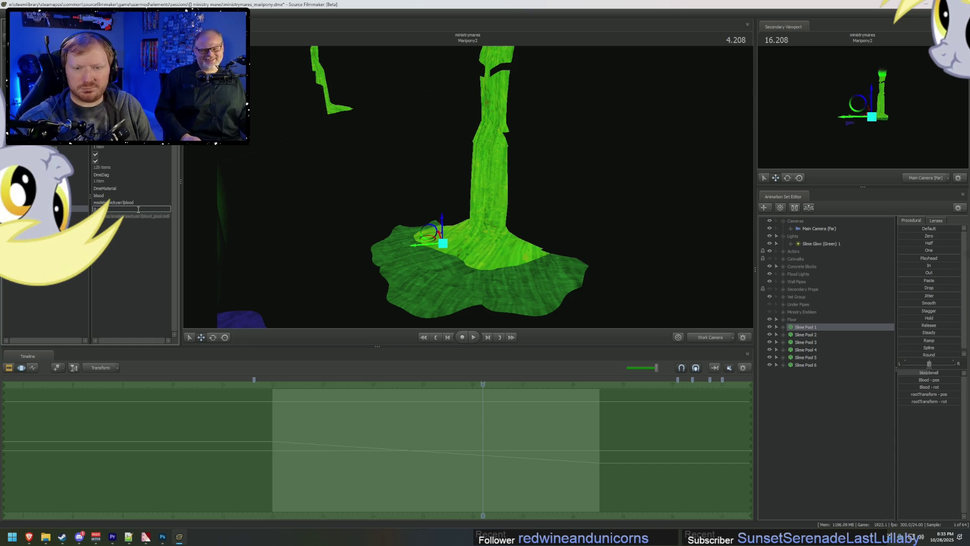
text(2 0.5)
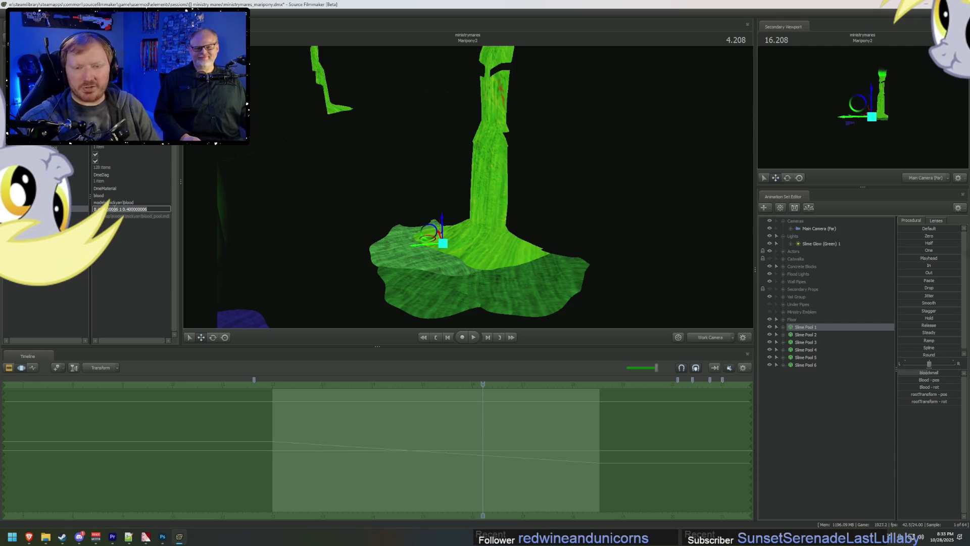
key(BackSpace)
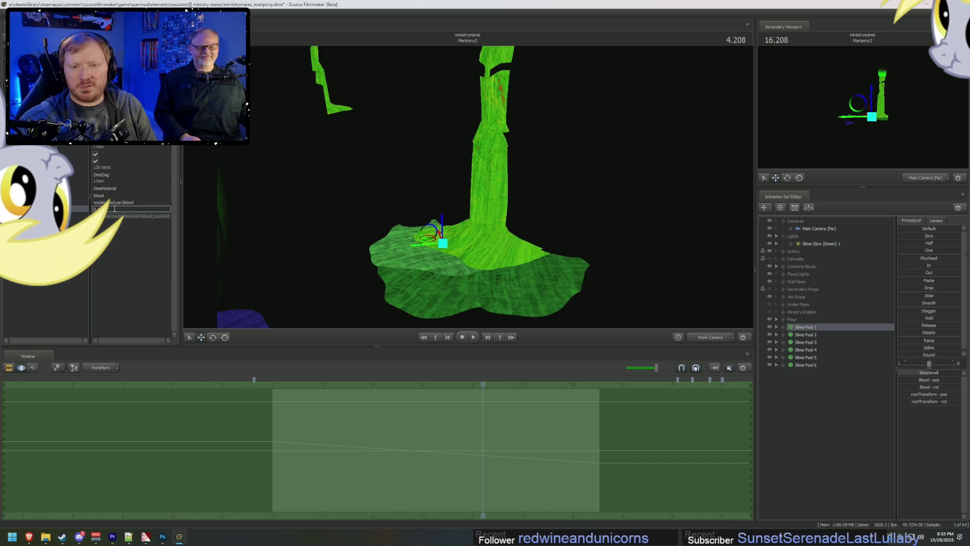
text(4)
key(Return)
Step: Re-edit the material value so it ends in 0.2, then show the clip tracks
scroll(468, 187, up, 10)
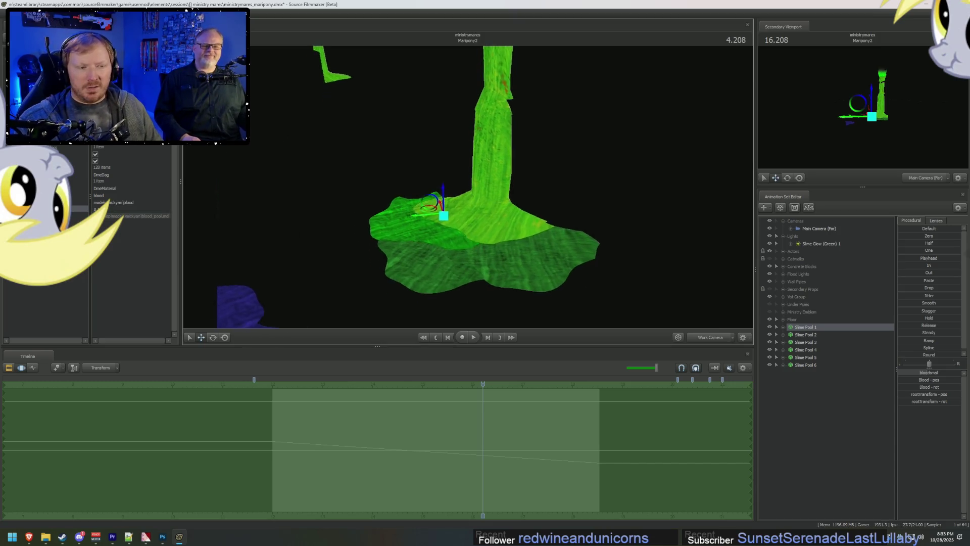
scroll(468, 189, up, 4)
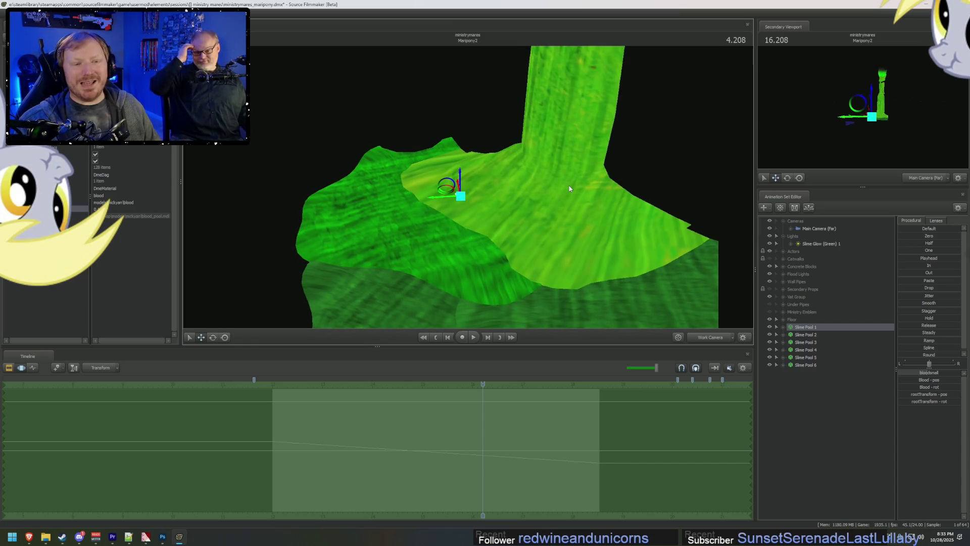
click(97, 208)
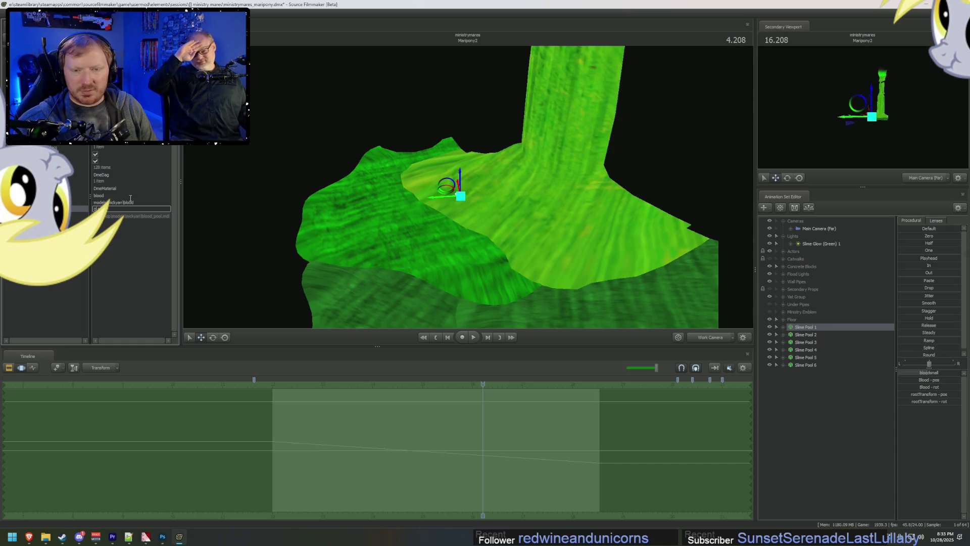
key(Return)
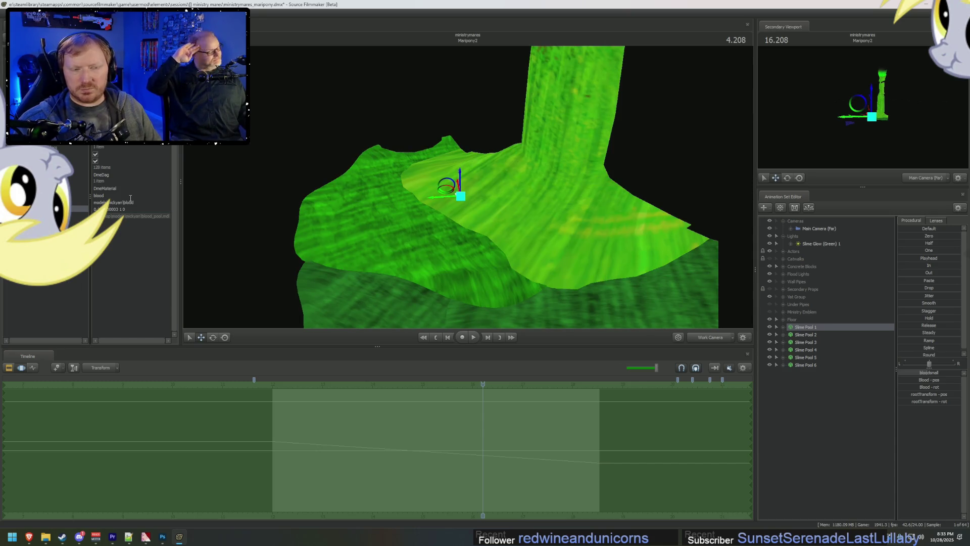
mouse_move(455, 202)
mouse_down()
mouse_move(465, 222)
mouse_move(468, 190)
mouse_up()
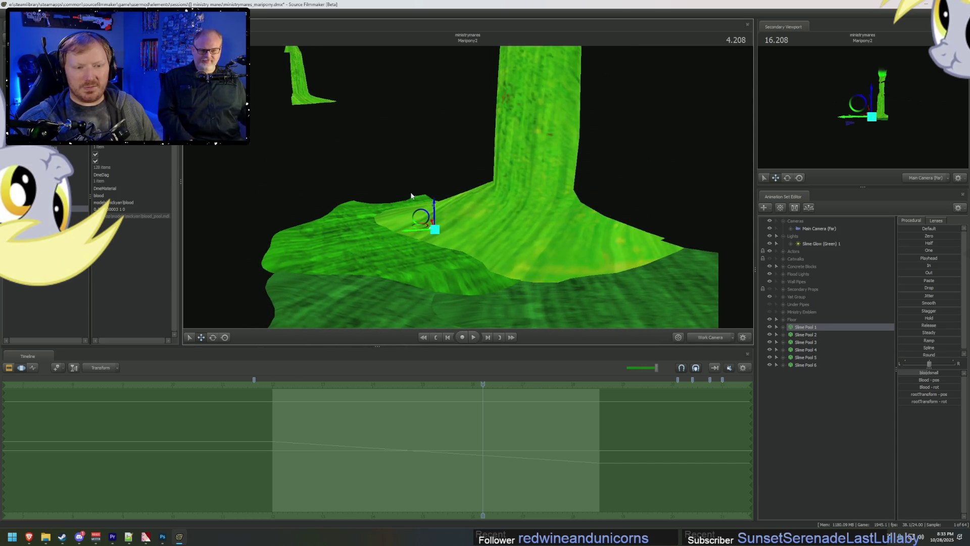
click(140, 208)
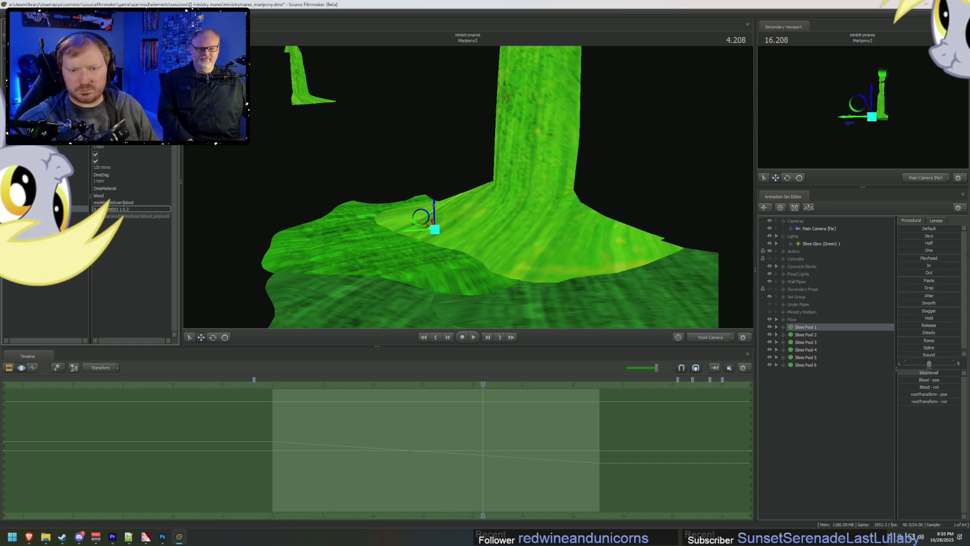
key(BackSpace)
key(BackSpace)
key(BackSpace)
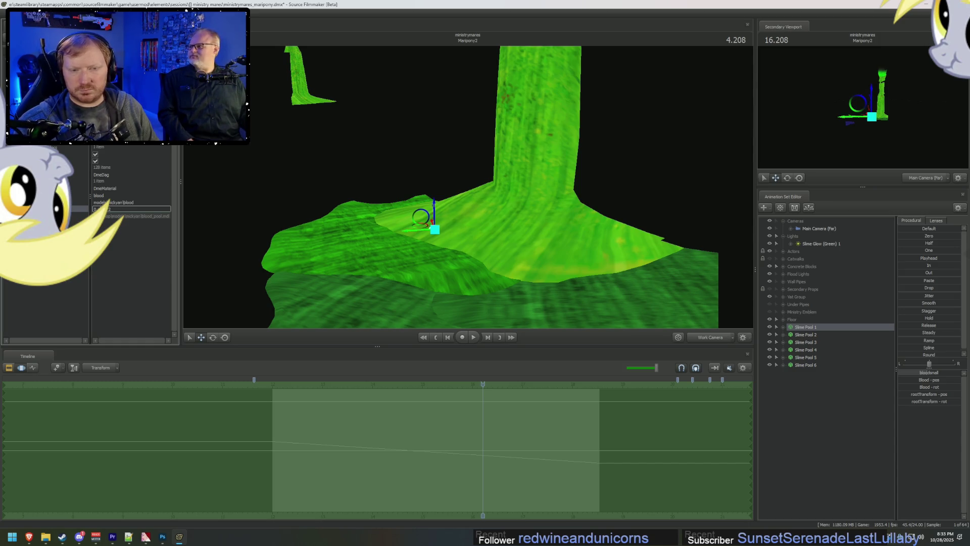
key(Return)
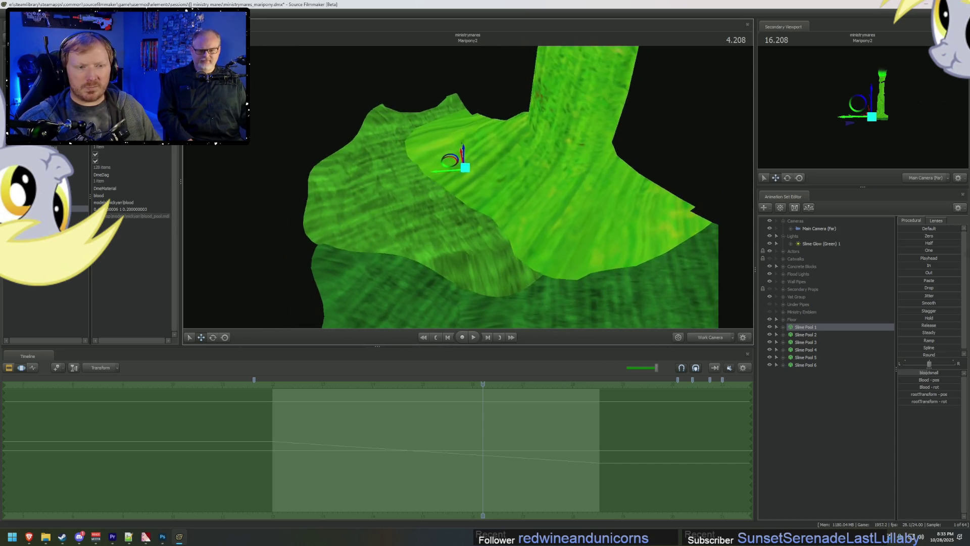
key(F2)
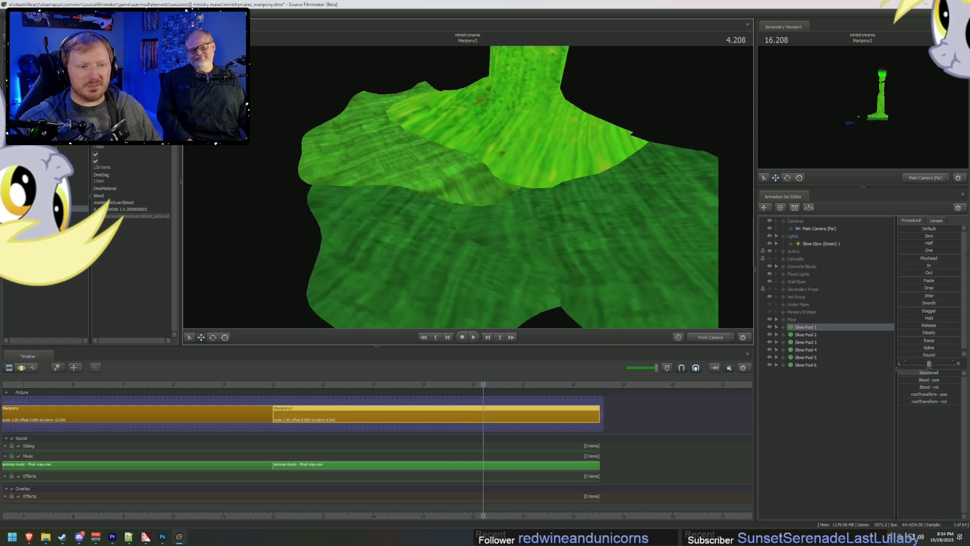
key(alt+Tab)
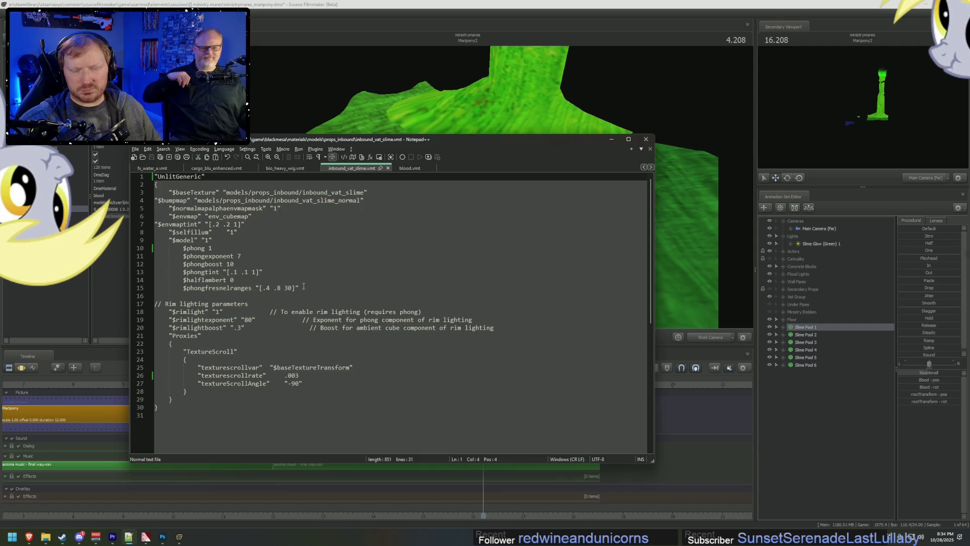
key(ctrl+Tab)
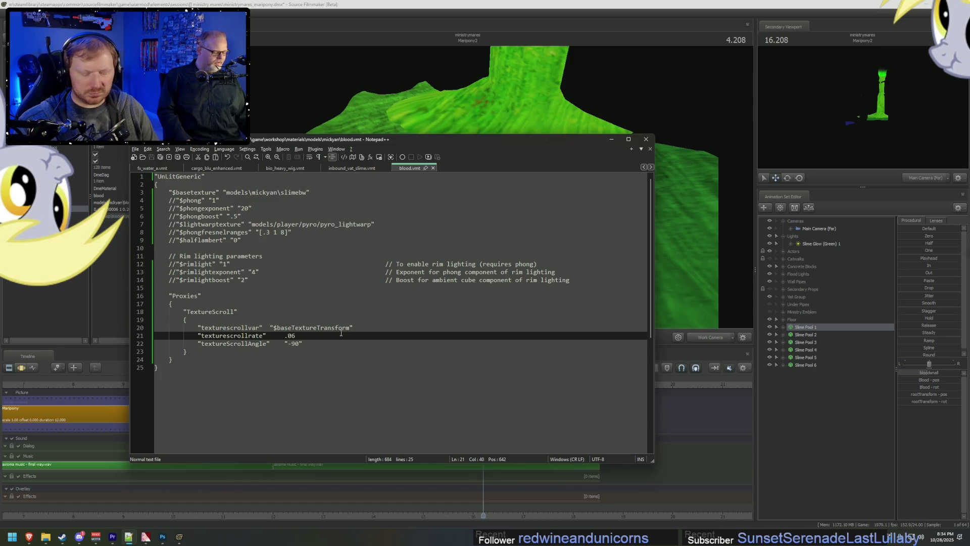
key(alt+Tab)
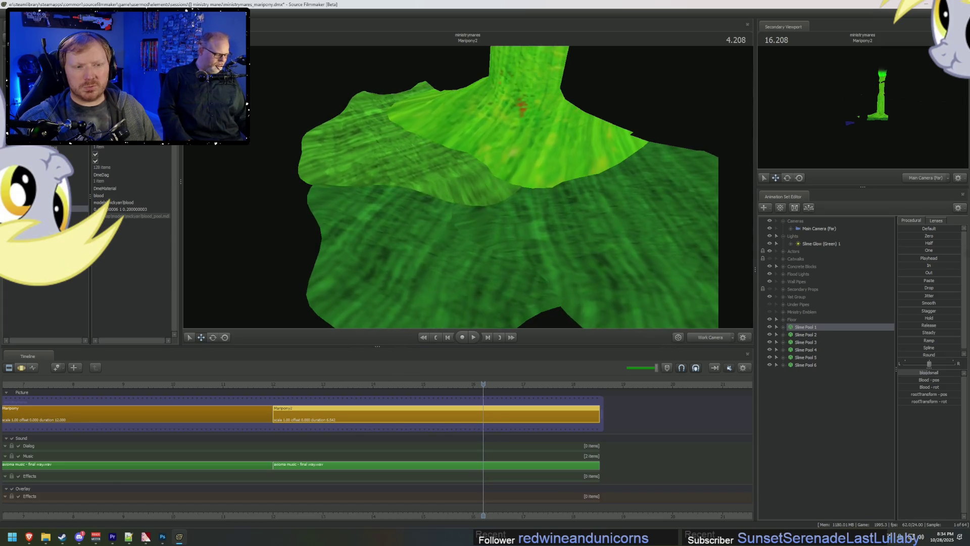
Step: Change the pool's middle value to 1.2
click(119, 210)
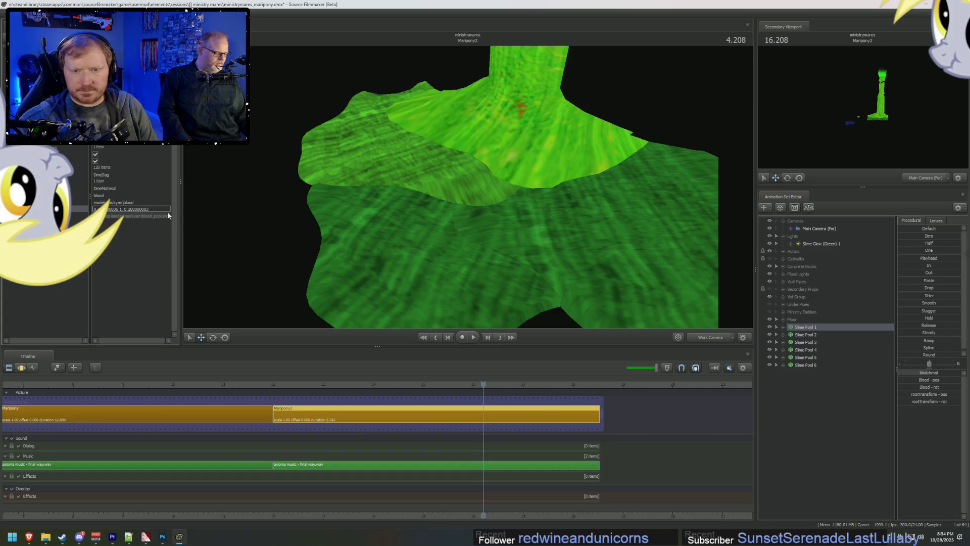
text(2)
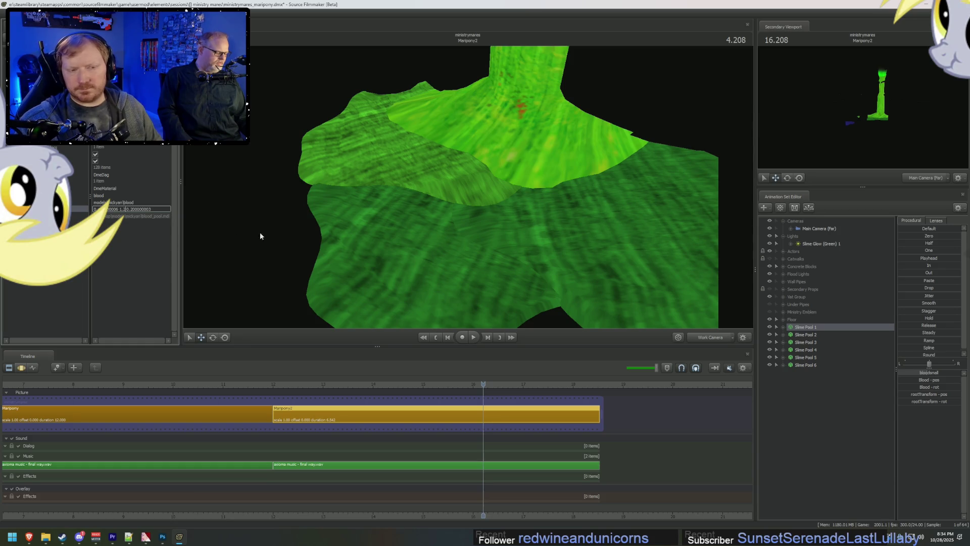
key(Return)
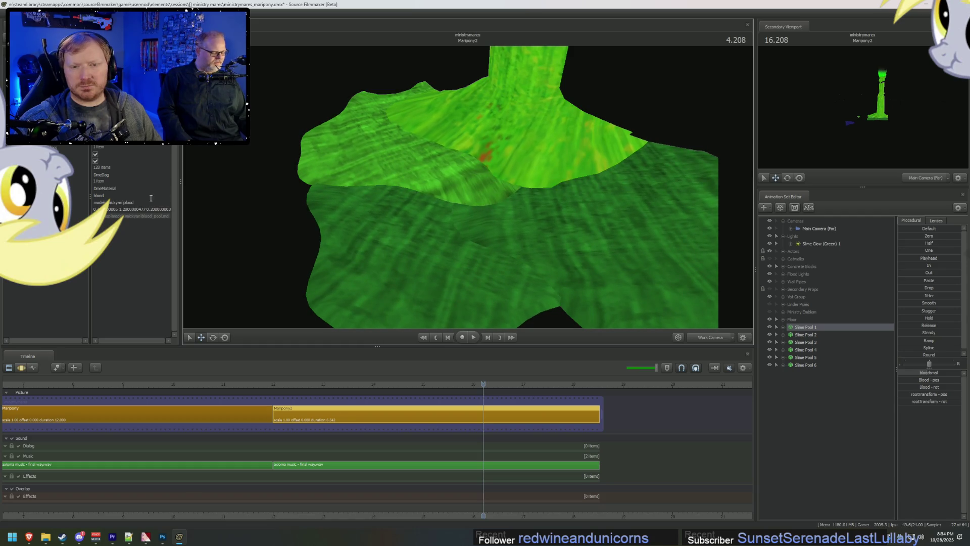
double_click(130, 209)
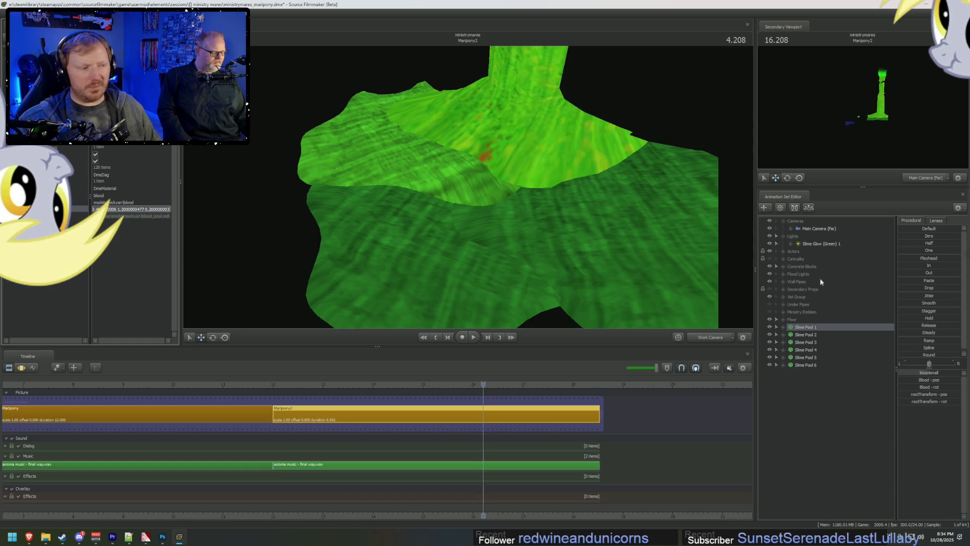
Step: Set Slime Pool 2's scale values to 0.2 0.2 in the Element Viewer
right_click(807, 335)
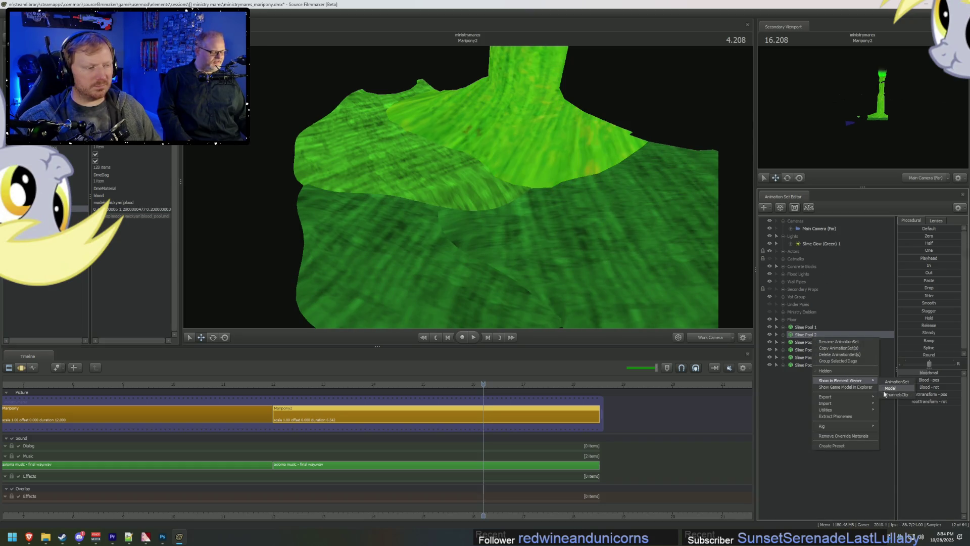
click(885, 388)
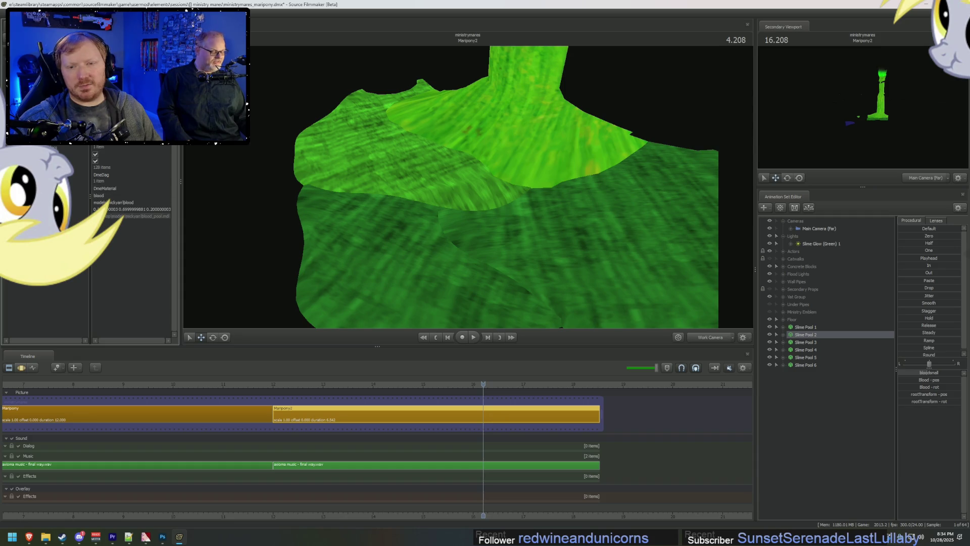
double_click(116, 208)
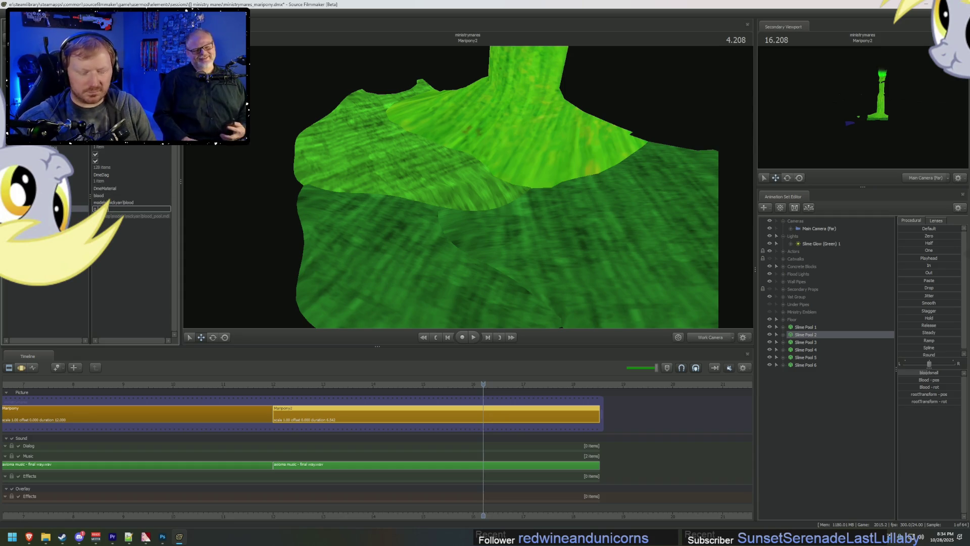
text(0.2 0.2)
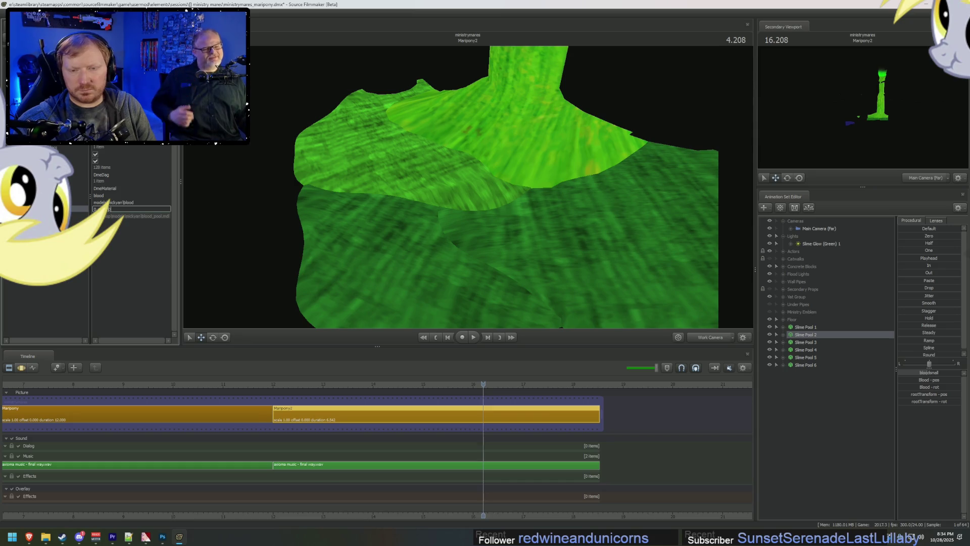
key(Return)
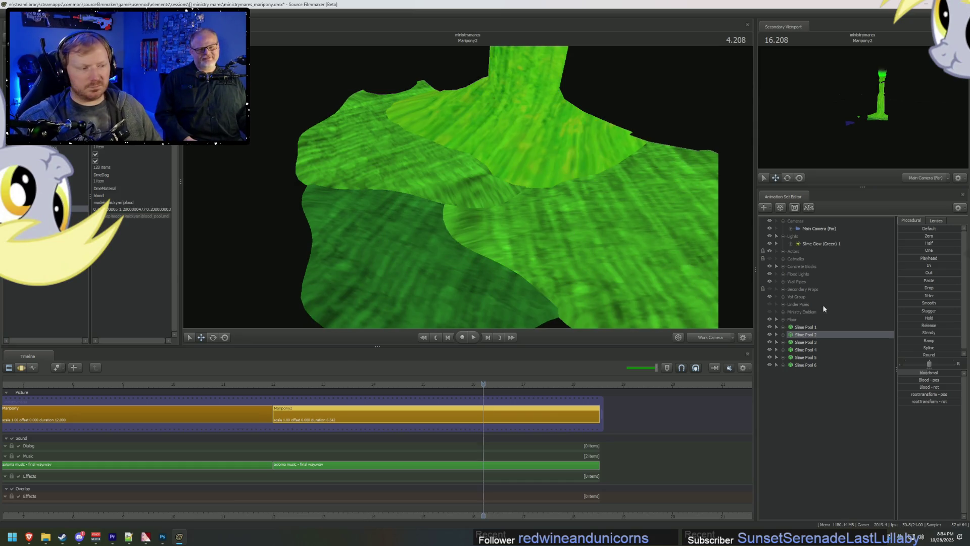
Step: Enlarge Slime Pool 3 to a scale of 1.2
right_click(806, 345)
mouse_move(855, 388)
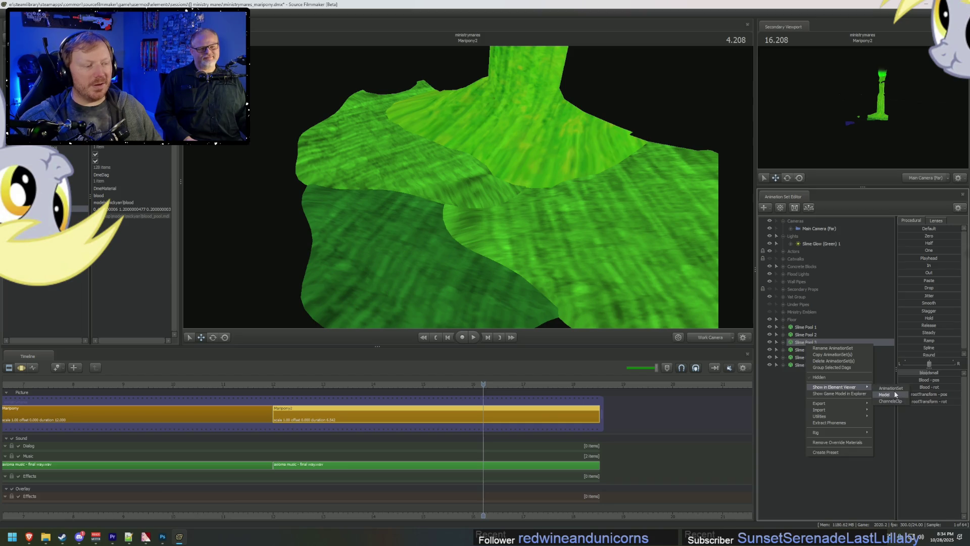
click(895, 394)
click(13, 181)
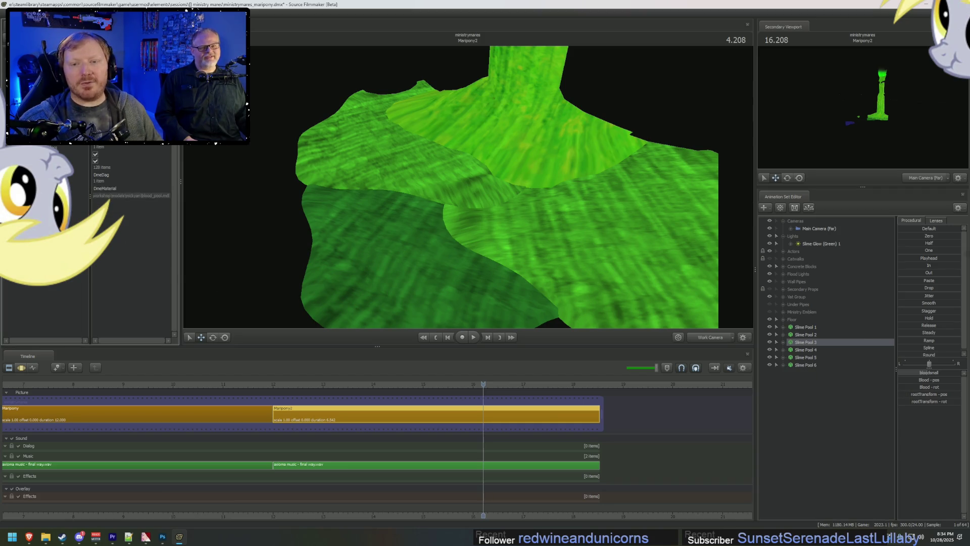
click(18, 188)
text(1.2)
key(Return)
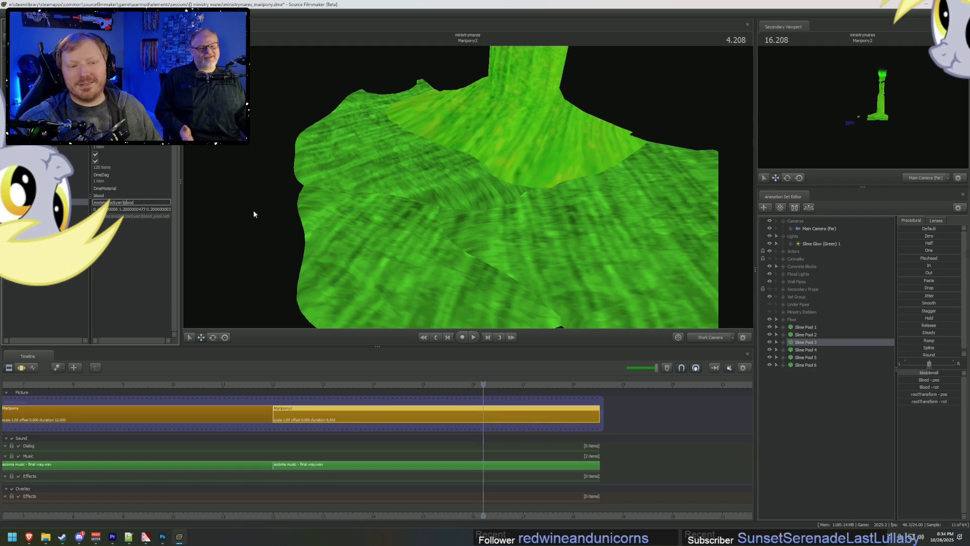
drag(468, 187, 452, 220)
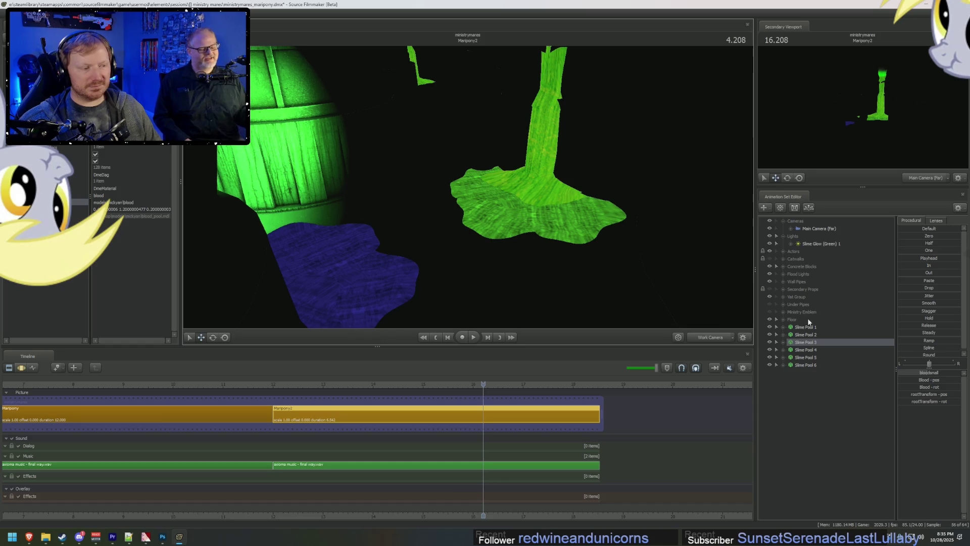
Step: Enlarge Slime Pool 4's scale in the Element Viewer
click(811, 350)
right_click(816, 350)
mouse_move(855, 394)
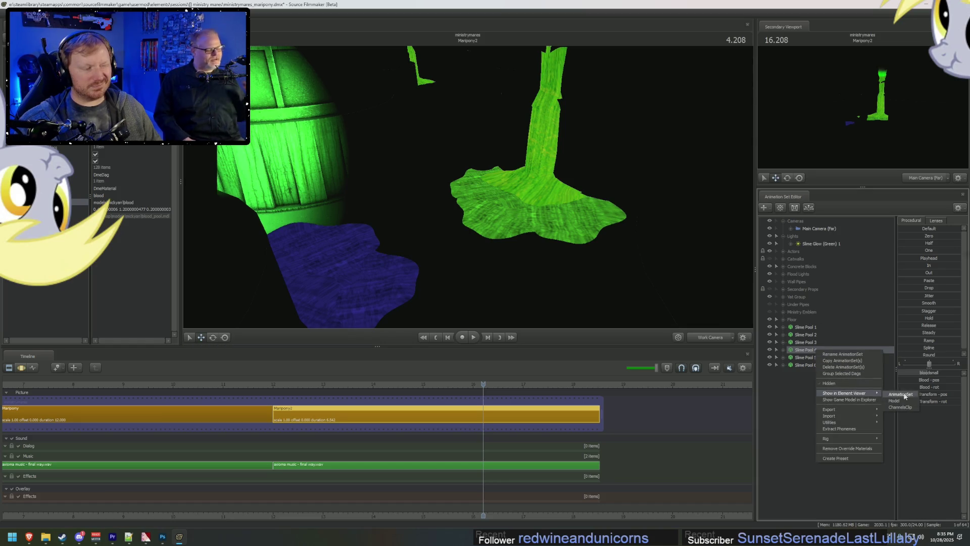
click(900, 394)
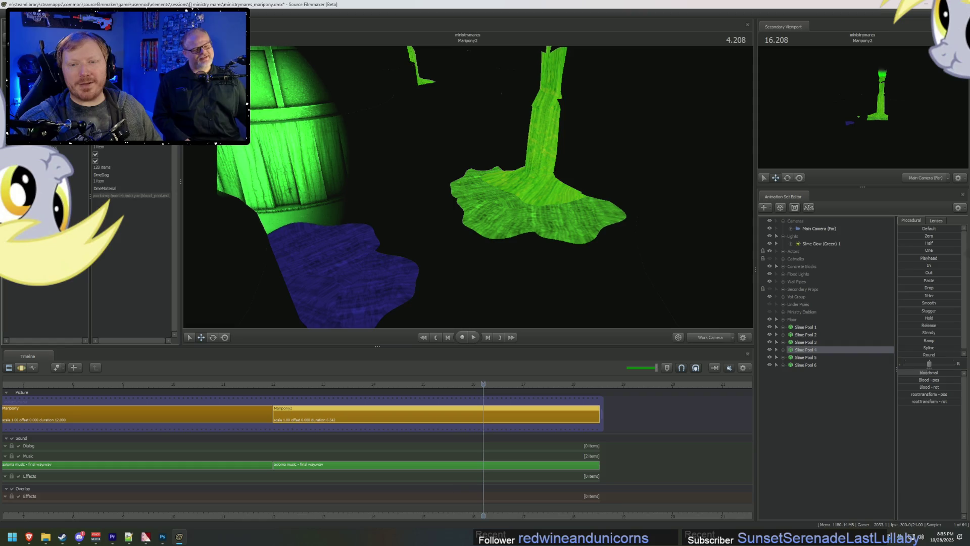
double_click(108, 209)
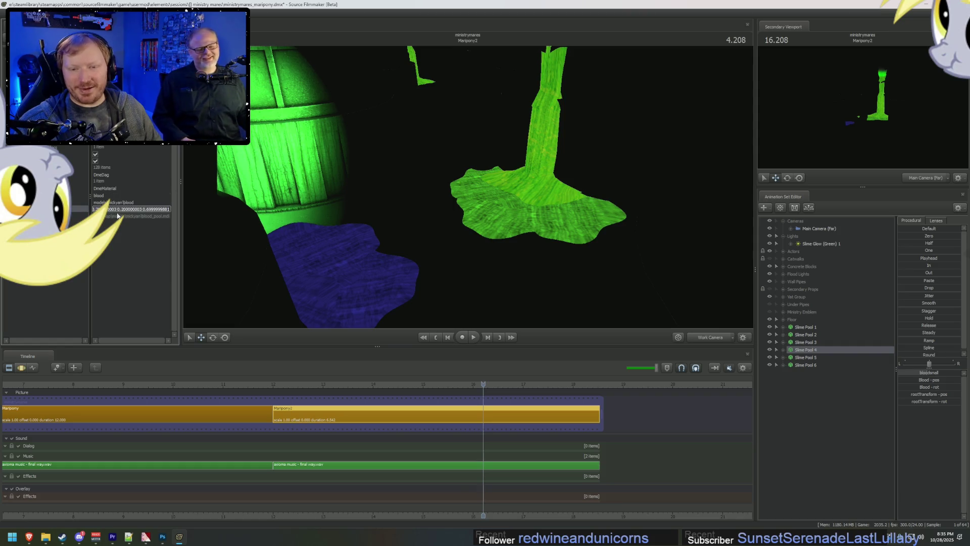
click(111, 209)
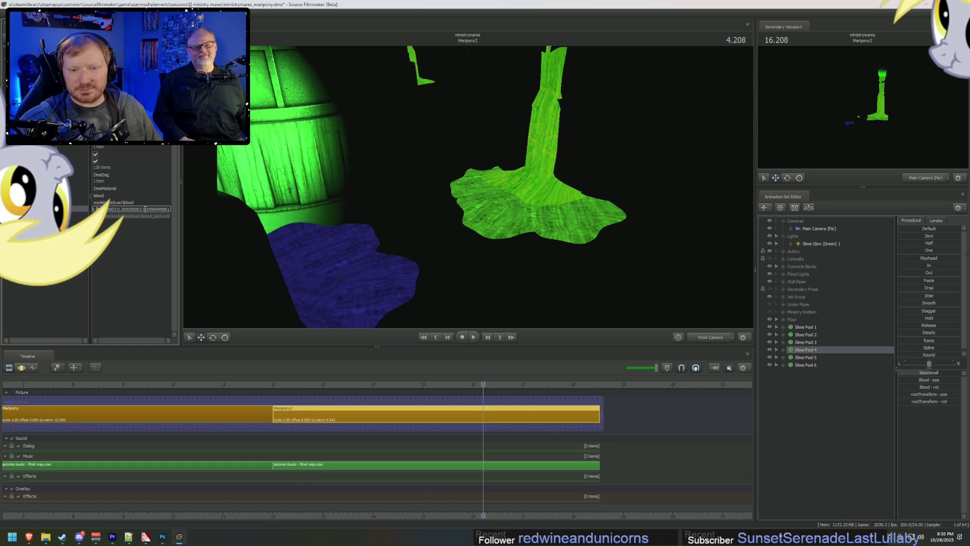
text(1.)
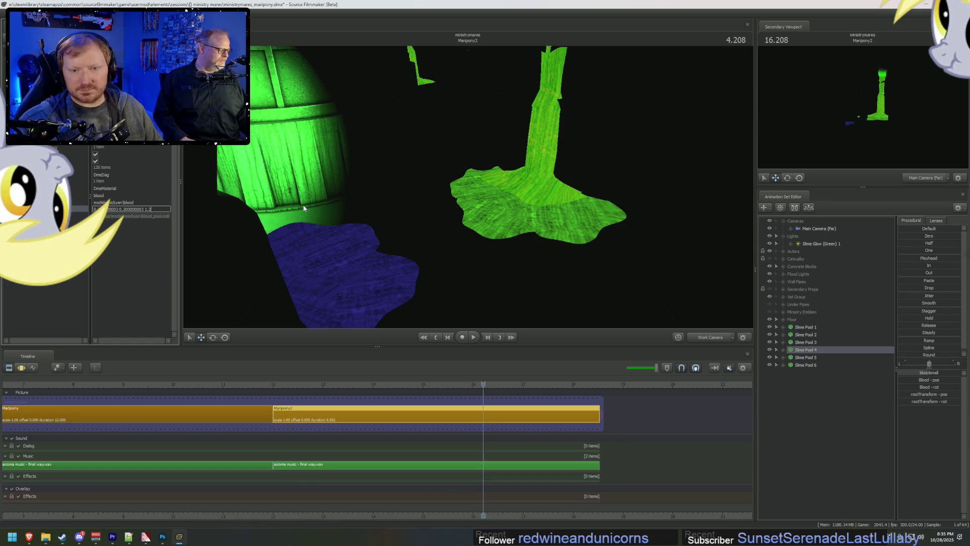
click(143, 202)
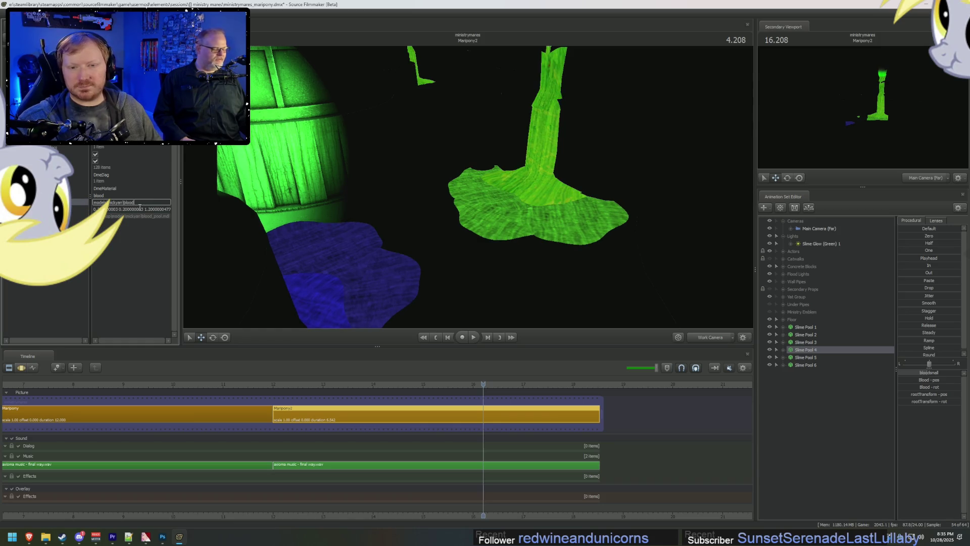
click(140, 209)
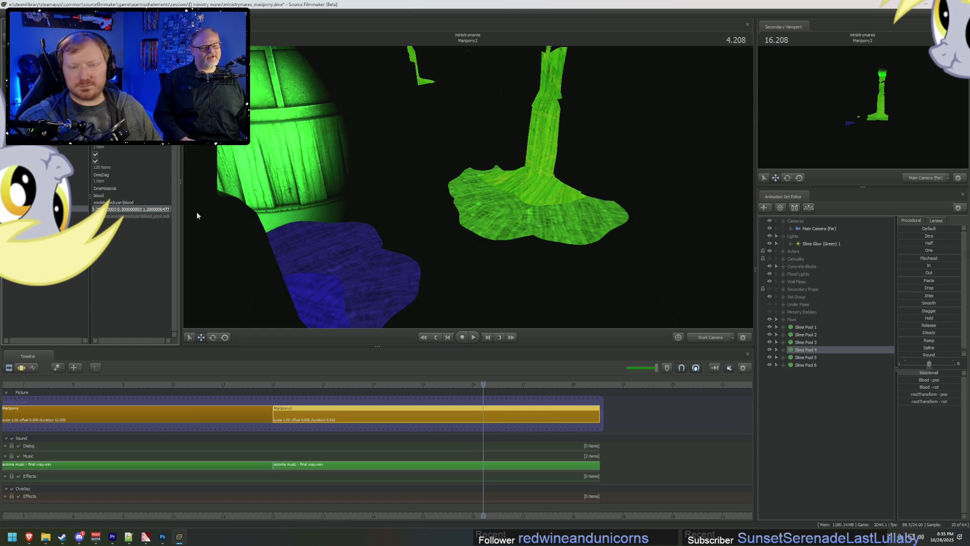
Step: Open Slime Pools 5 and 6 in the Element Viewer, then preview the fully lit scene
right_click(803, 359)
click(889, 411)
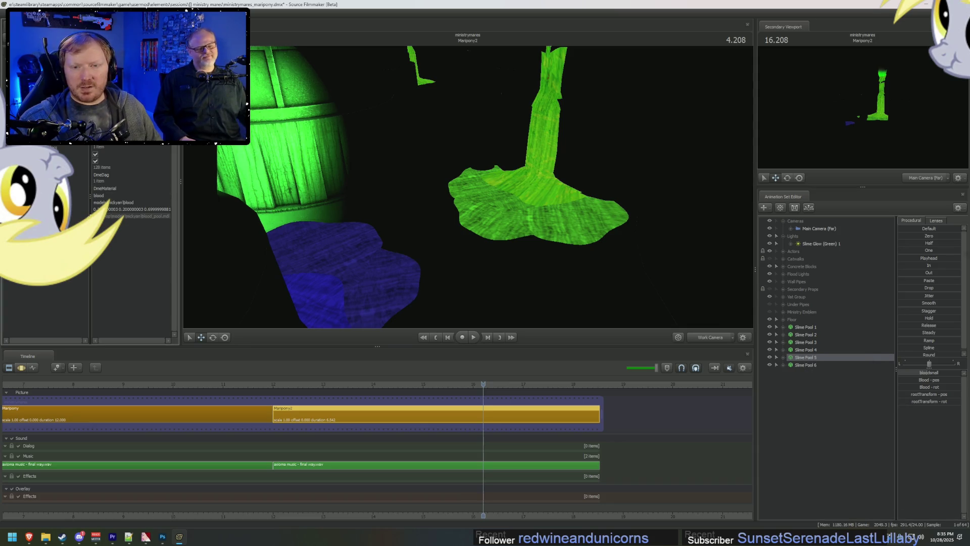
click(136, 209)
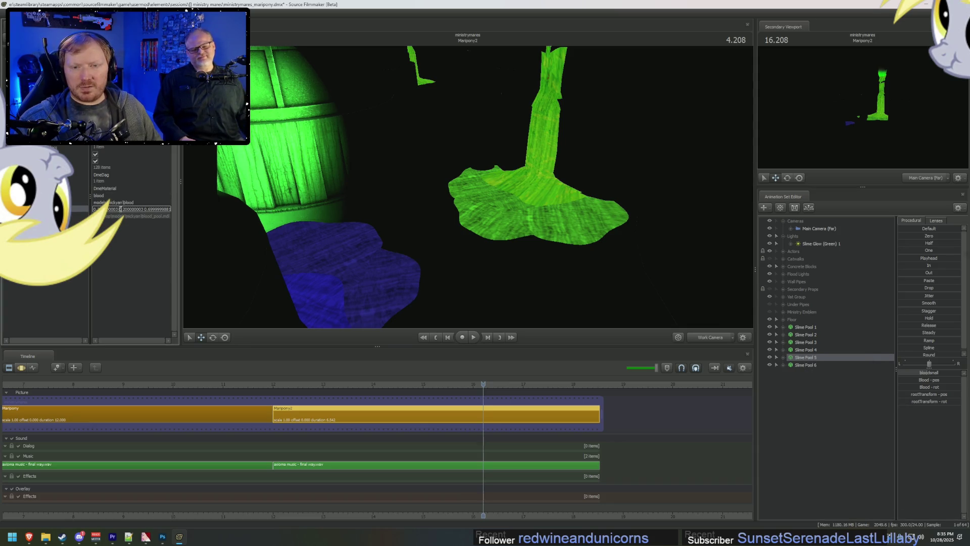
right_click(805, 367)
click(859, 418)
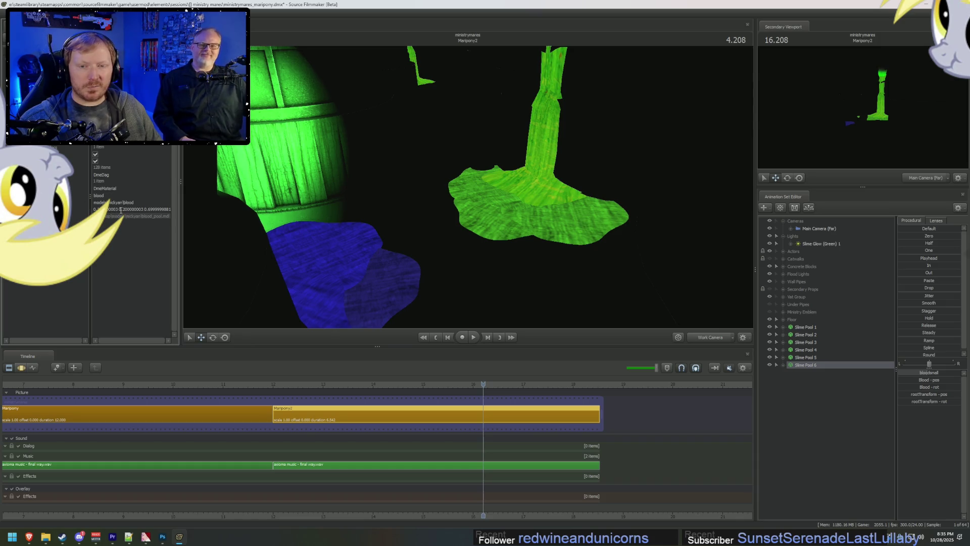
mouse_move(490, 184)
mouse_down()
mouse_move(468, 186)
mouse_move(465, 198)
mouse_up()
right_click(468, 190)
click(488, 208)
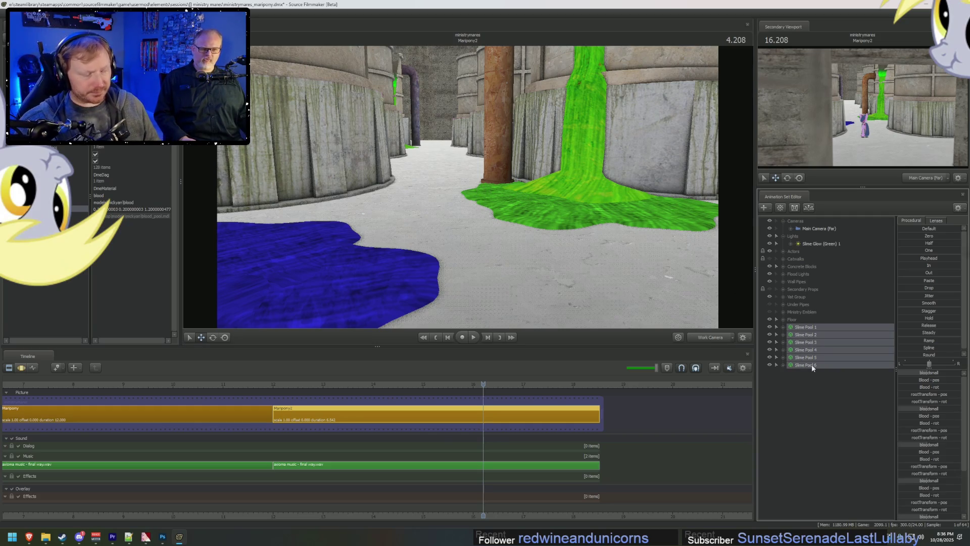
Step: Turn scene lighting back on in the viewport
mouse_move(500, 202)
mouse_down()
mouse_move(495, 217)
mouse_move(480, 197)
mouse_up()
right_click(478, 196)
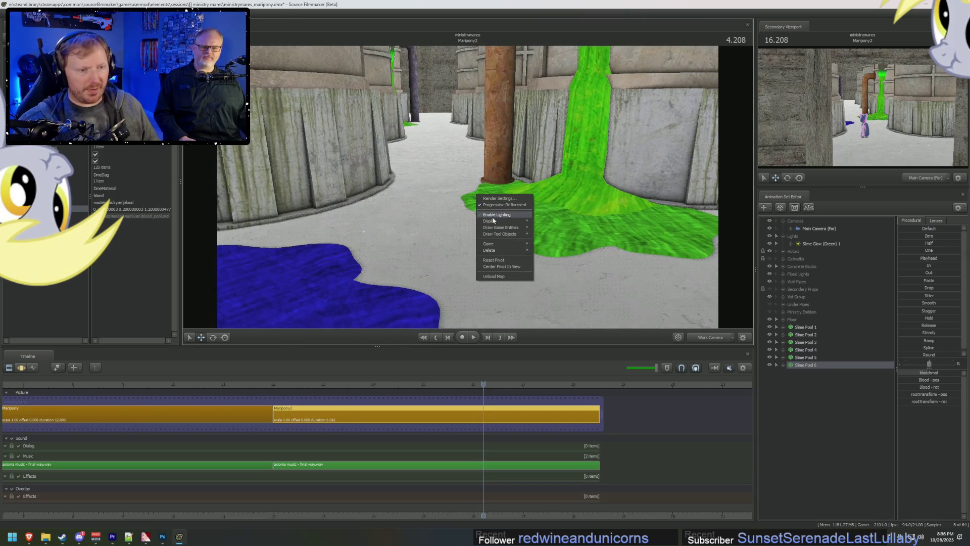
click(494, 217)
Step: View through Slime Glow (Green) 1 and turn it toward the slime vat
click(819, 243)
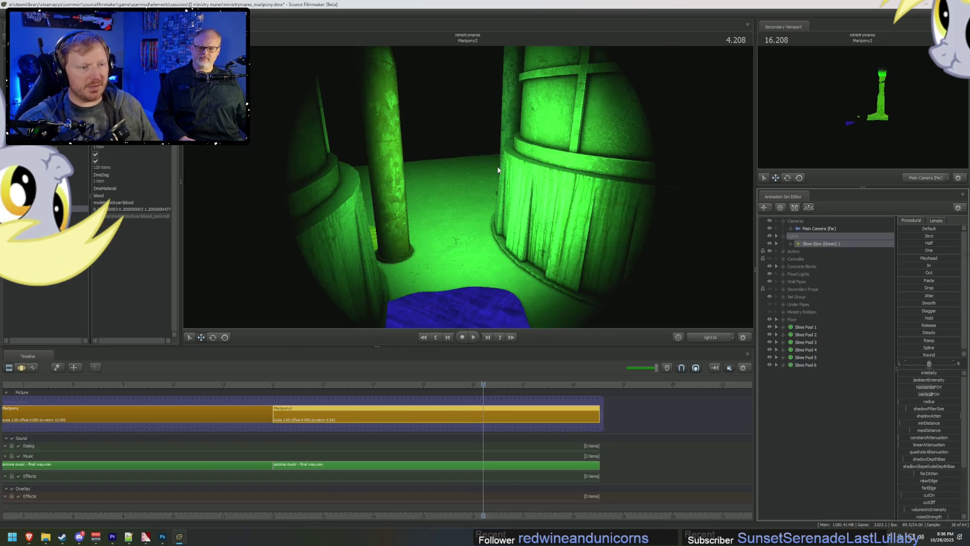
click(626, 192)
click(484, 277)
key(F3)
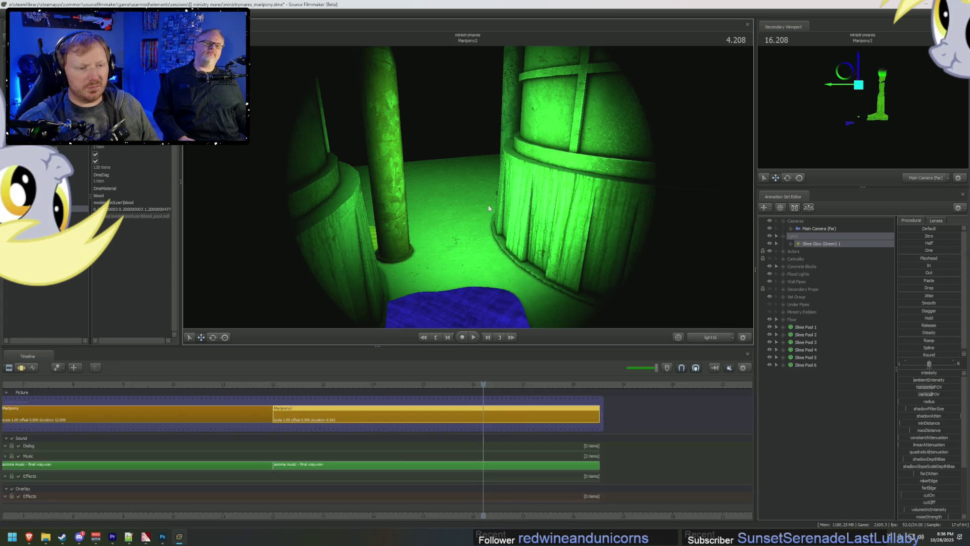
mouse_move(484, 247)
mouse_down()
mouse_move(455, 237)
mouse_move(495, 232)
mouse_move(499, 281)
mouse_move(488, 283)
mouse_up()
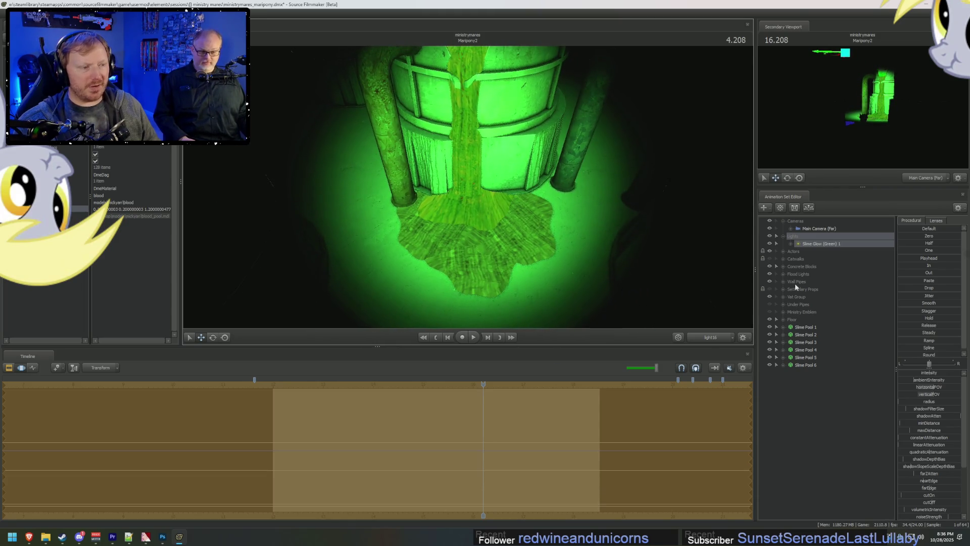
Step: Move the green glow light closer to the vat and lower its intensity
right_click(800, 247)
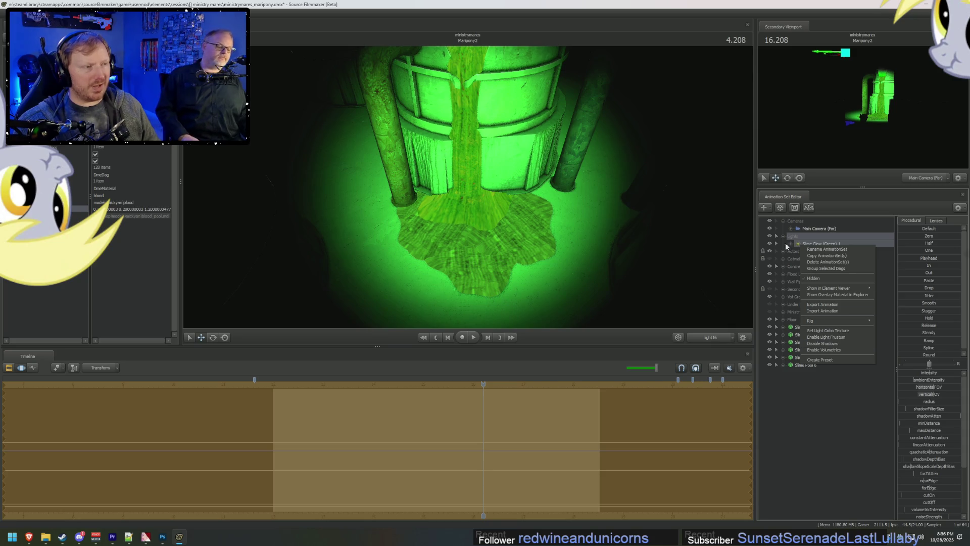
key(Escape)
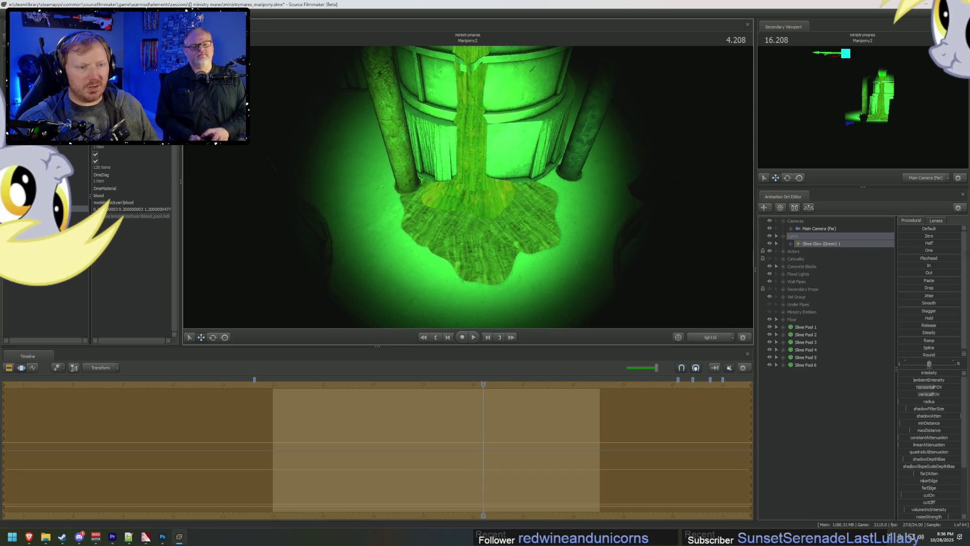
drag(488, 283, 472, 231)
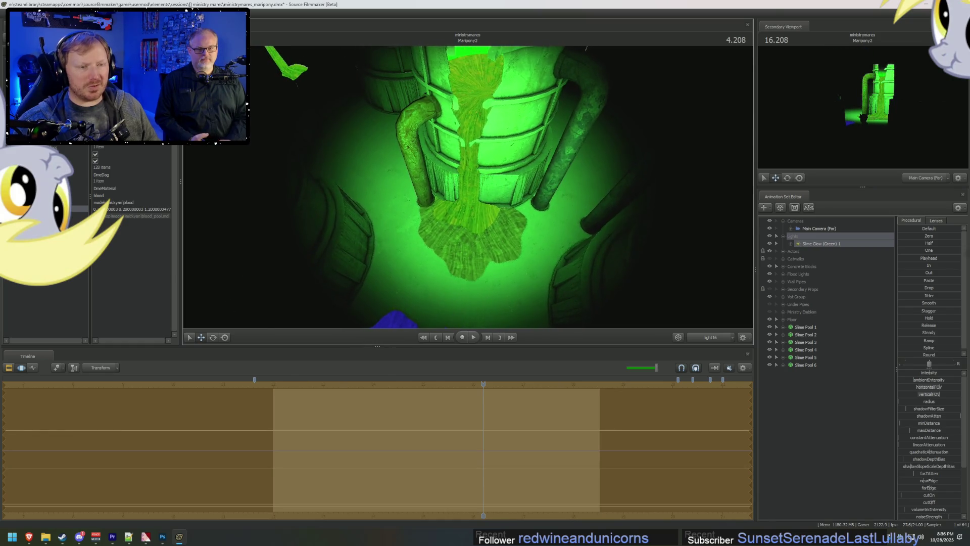
drag(934, 376, 907, 377)
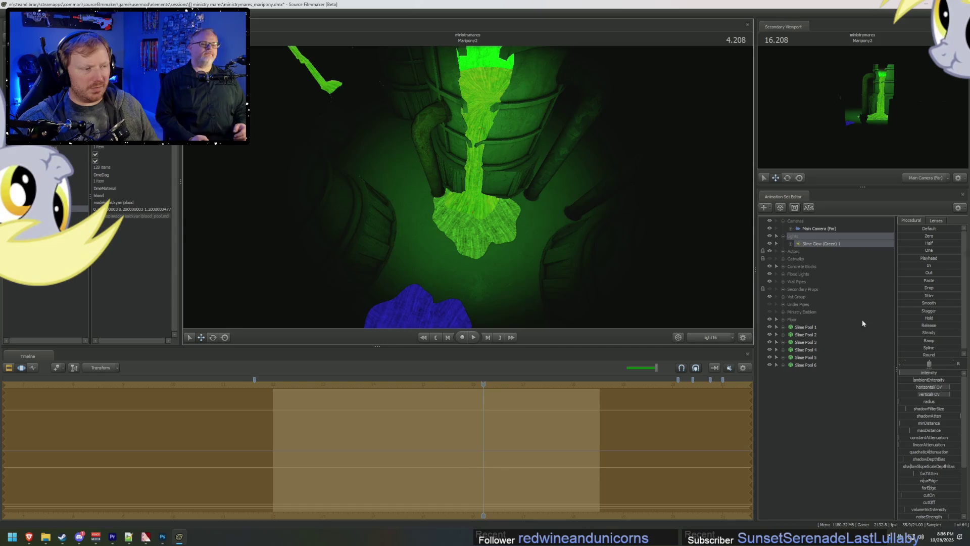
Step: Disable shadows on Slime Glow (Green) 1
right_click(831, 245)
click(863, 344)
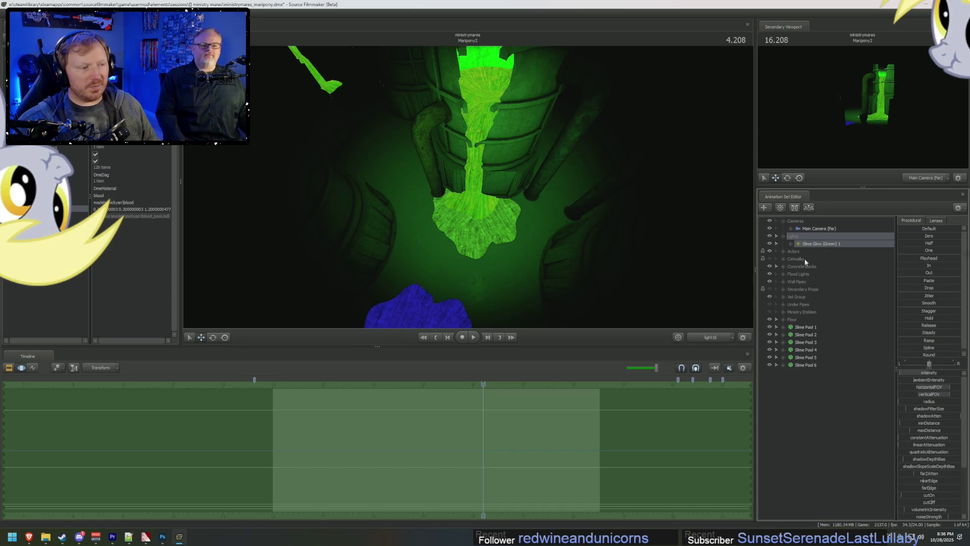
right_click(823, 247)
Step: Duplicate Slime Glow (Green) 1 to create Slime Glow (Green) 2 and select it
click(832, 409)
right_click(831, 422)
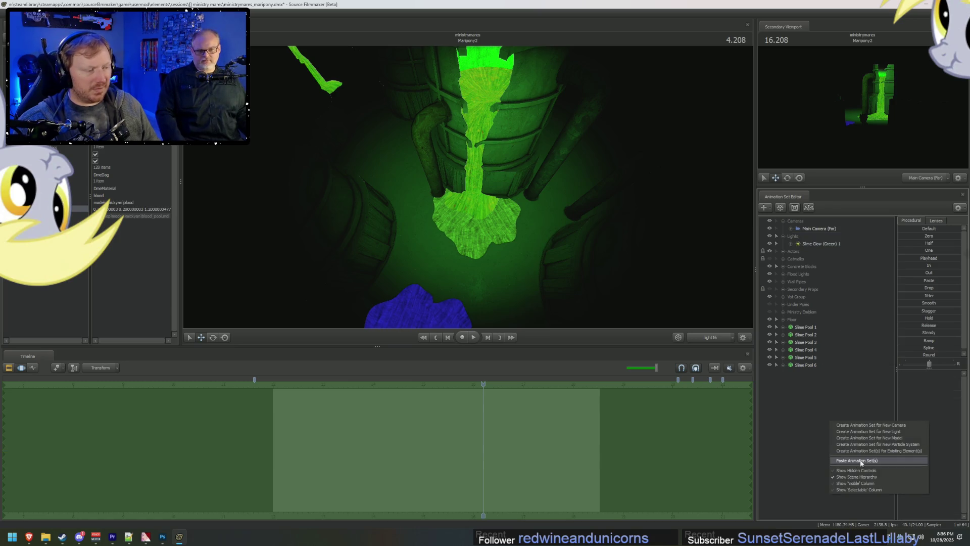
click(864, 463)
click(809, 374)
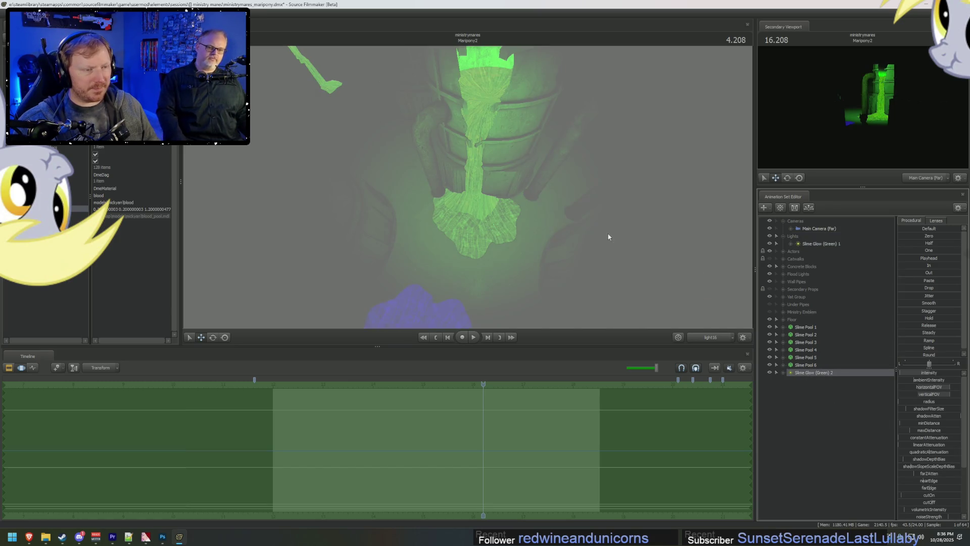
right_click(838, 248)
click(812, 372)
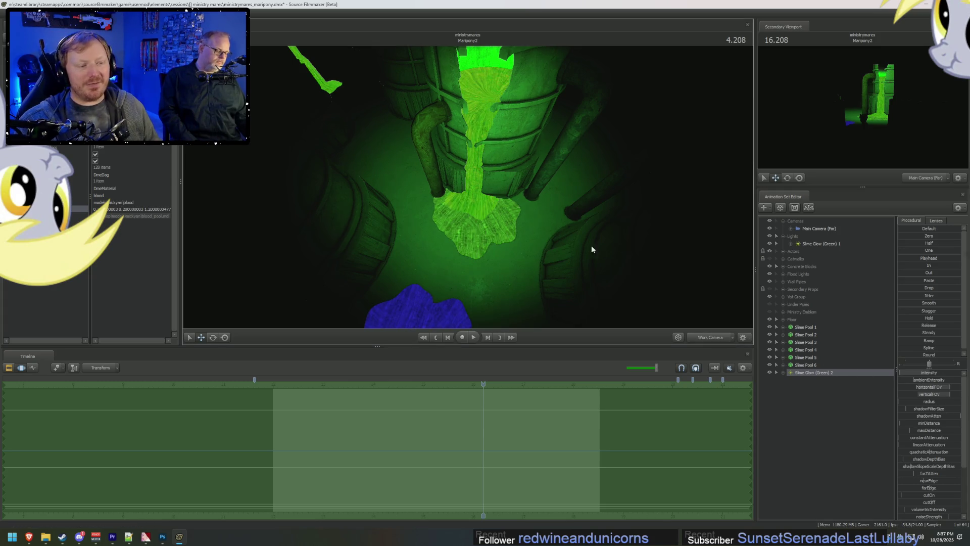
Step: Look through Slime Glow (Green) 2 and move it low, facing the vat front
mouse_move(592, 245)
mouse_down()
mouse_move(490, 210)
mouse_move(501, 187)
mouse_move(551, 172)
mouse_move(551, 213)
mouse_up()
click(809, 373)
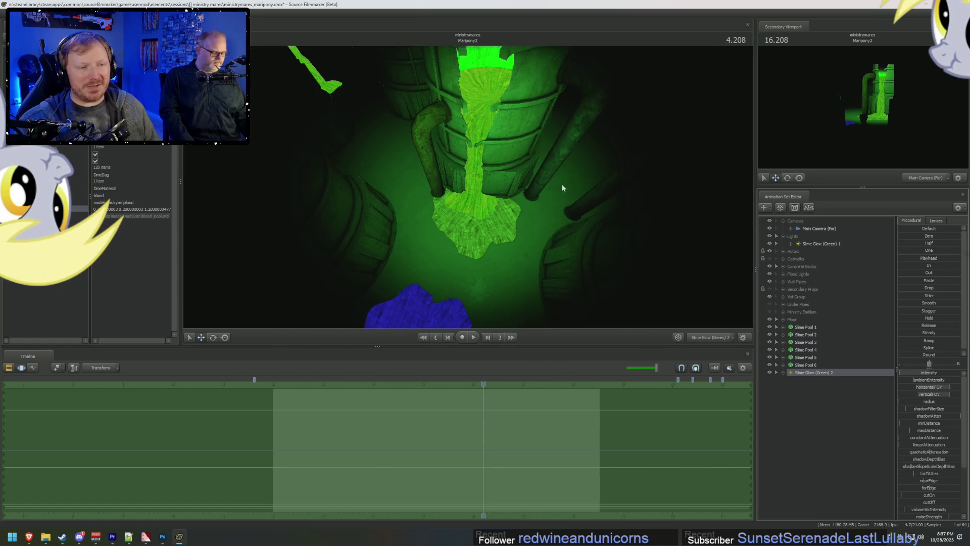
mouse_move(468, 187)
mouse_down()
mouse_move(489, 169)
mouse_move(708, 248)
mouse_up()
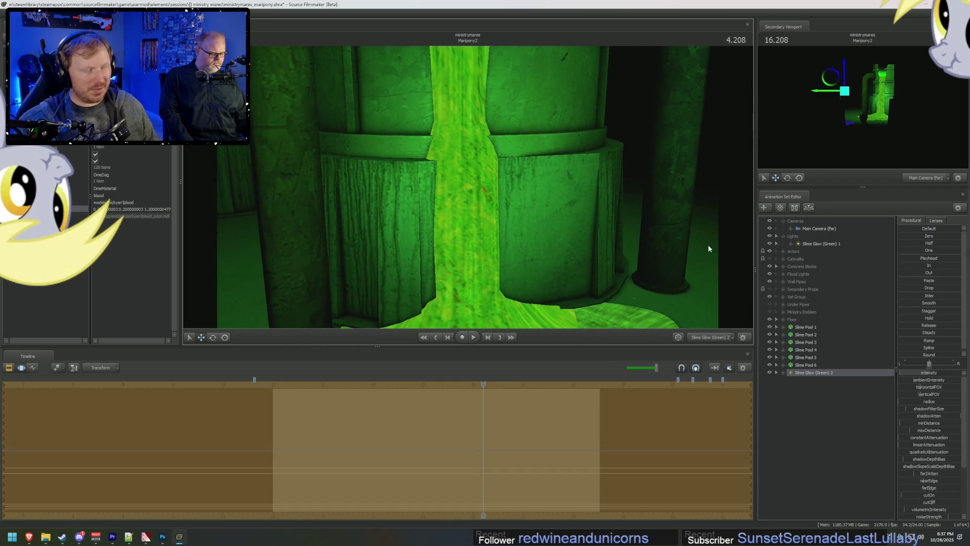
right_click(810, 371)
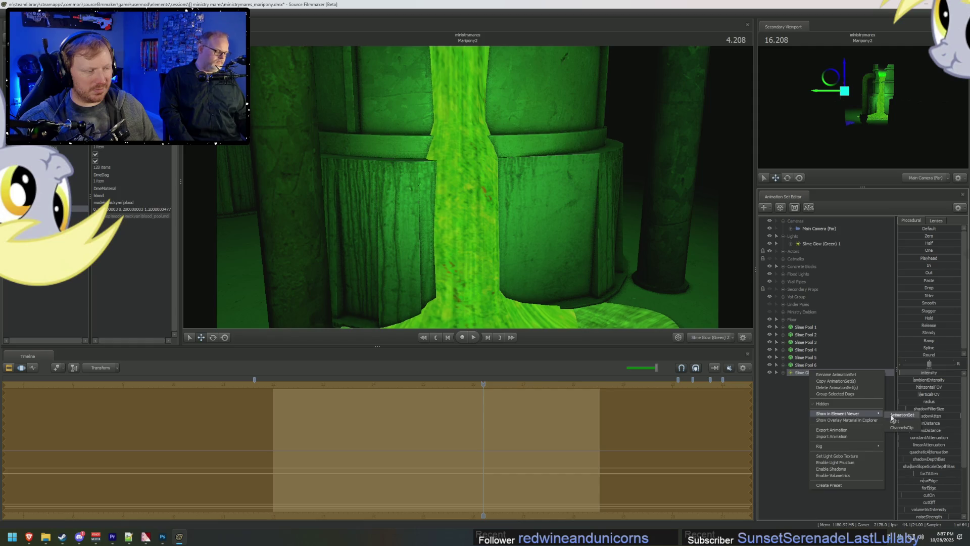
Step: Narrow Slime Glow (Green) 2's beam width, soften its edge width and make it taller
click(894, 421)
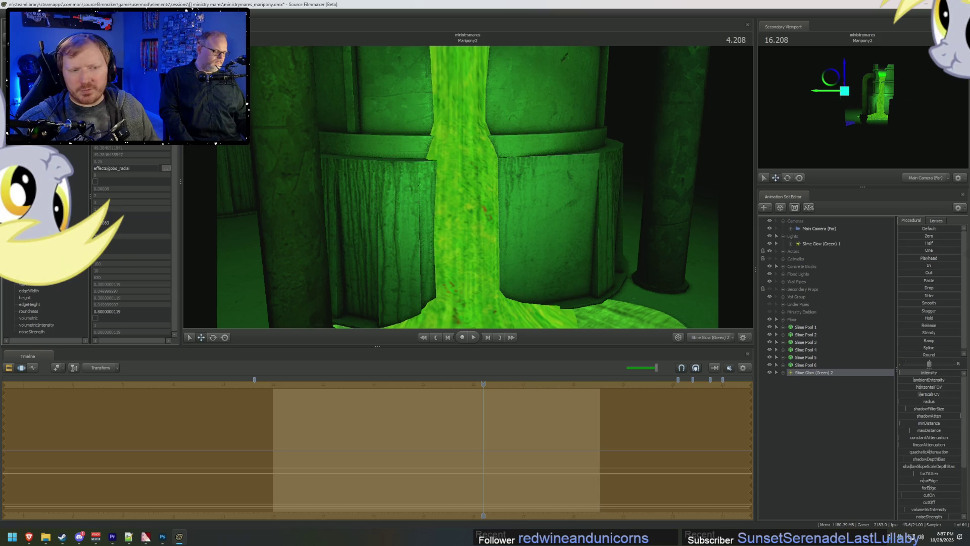
scroll(929, 458, down, 3)
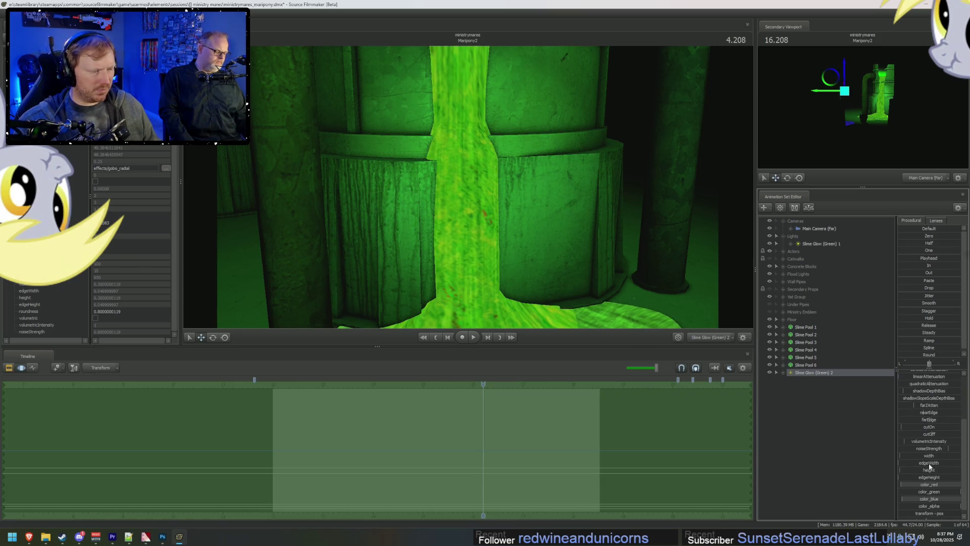
click(927, 462)
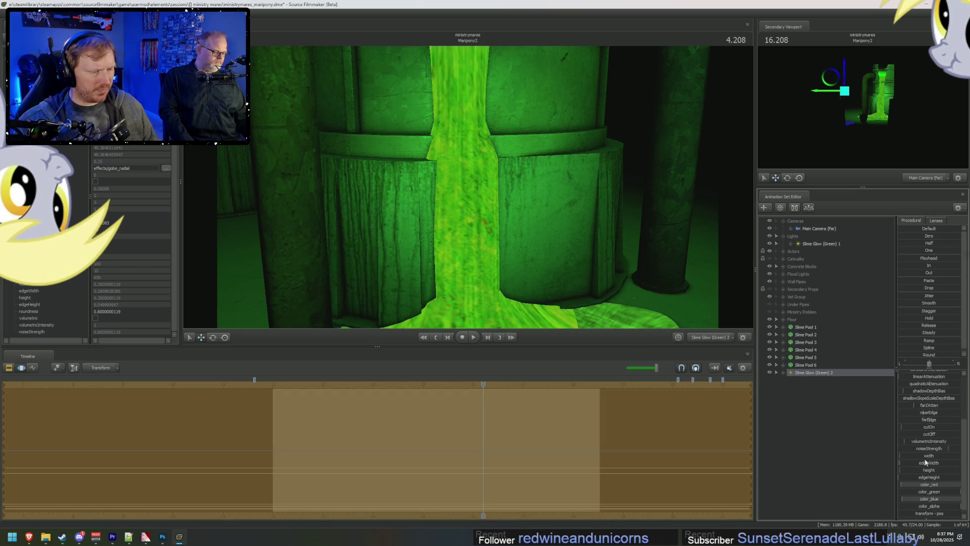
click(926, 456)
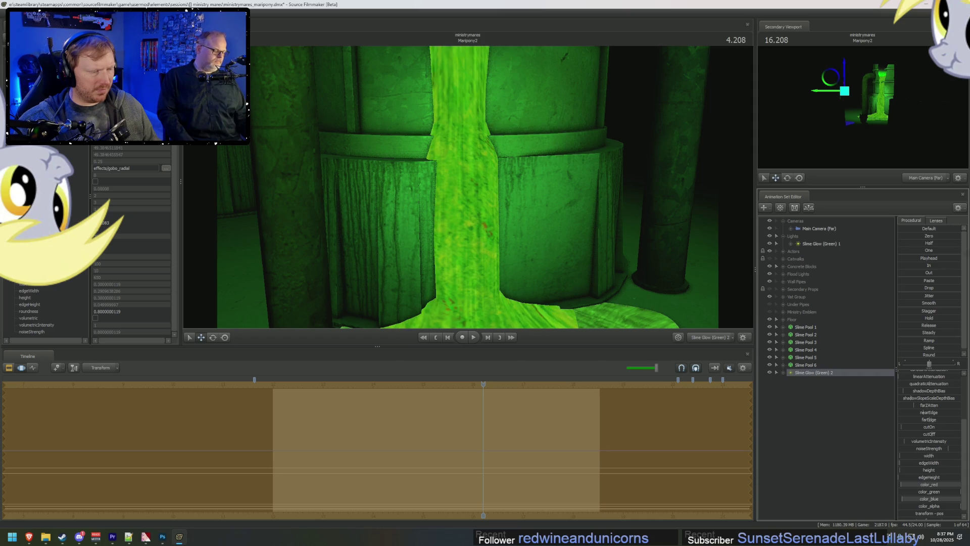
click(925, 472)
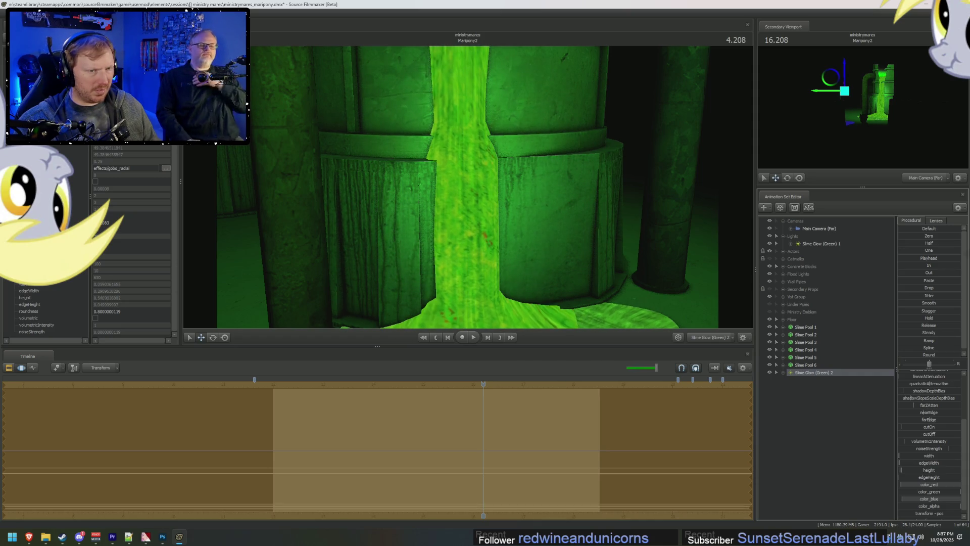
click(926, 477)
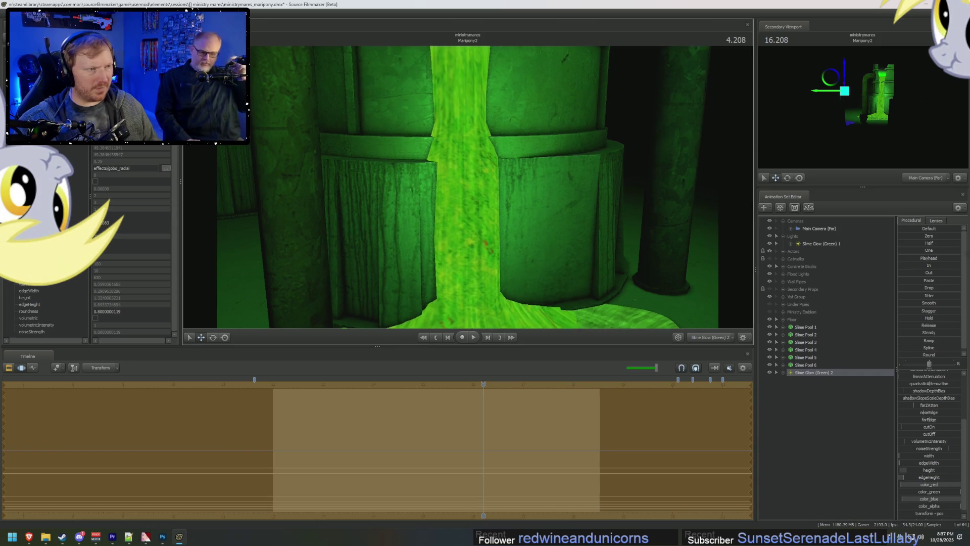
Step: Pull back to the far main camera view and adjust the light's intensity
right_drag(467, 187, 468, 137)
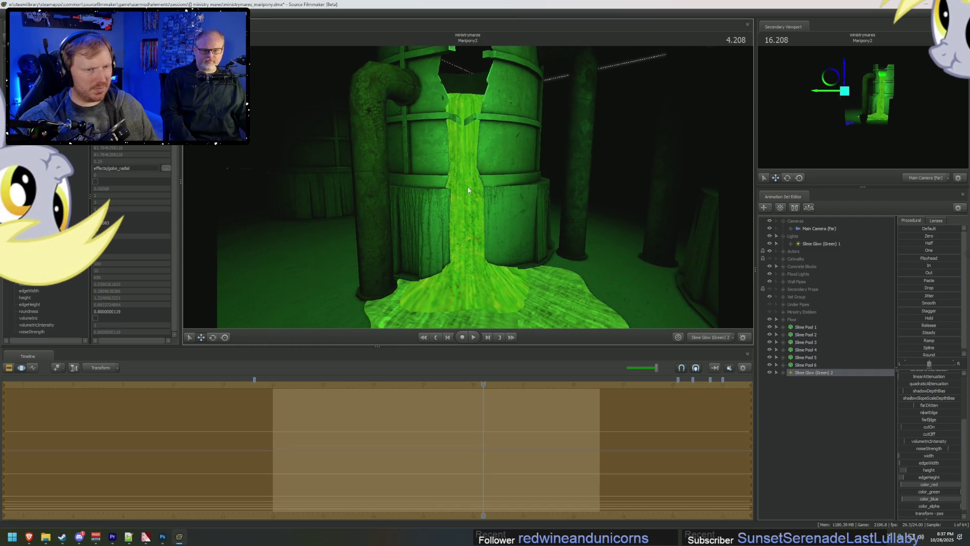
key(F3)
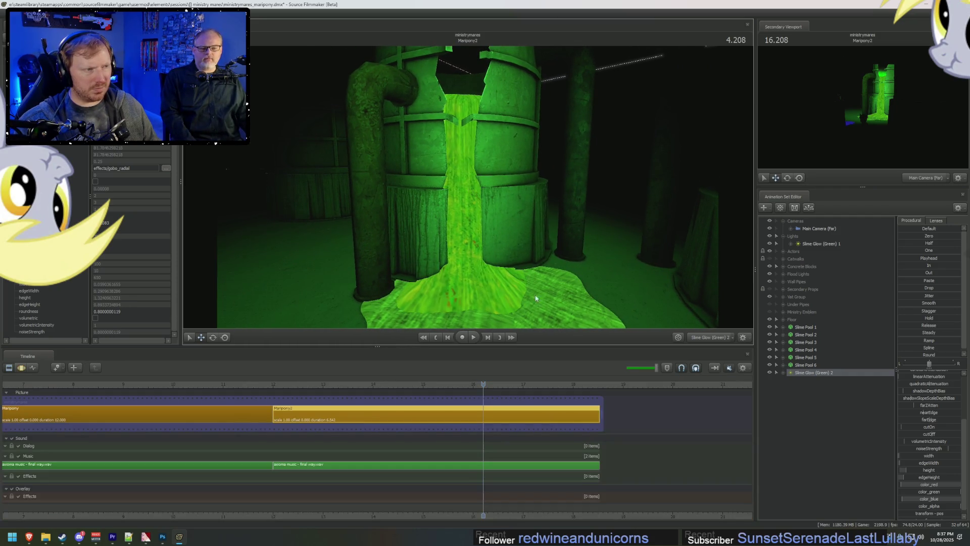
click(710, 337)
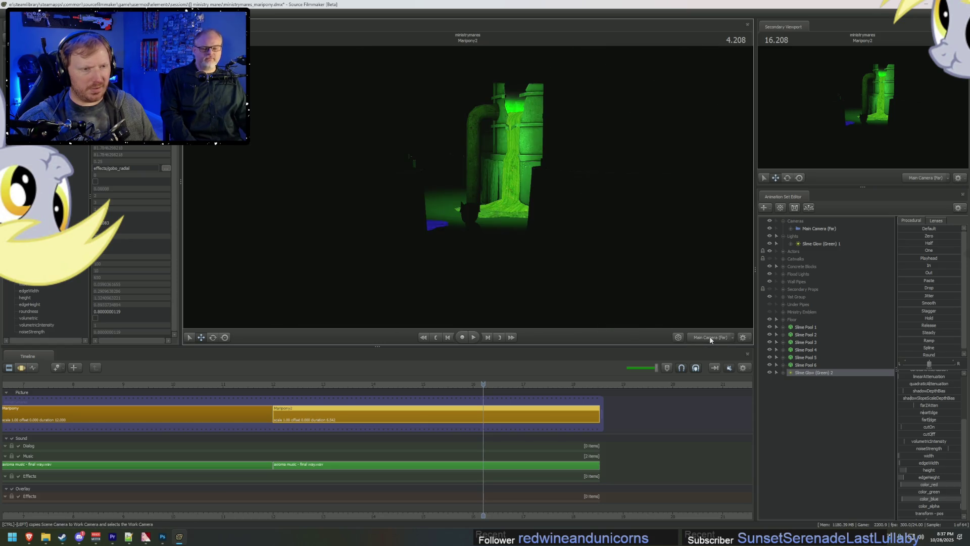
click(921, 405)
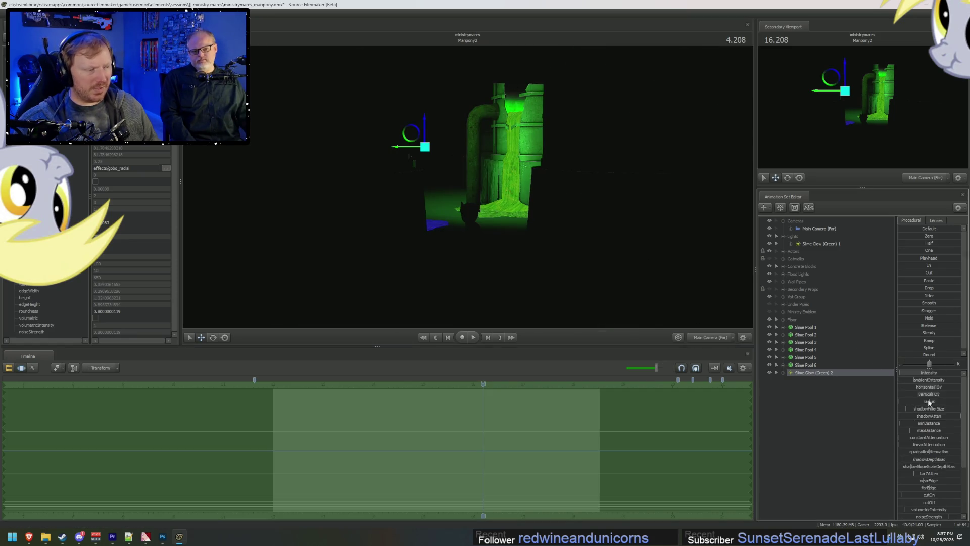
mouse_move(920, 374)
mouse_down()
mouse_move(935, 374)
mouse_move(921, 380)
mouse_up()
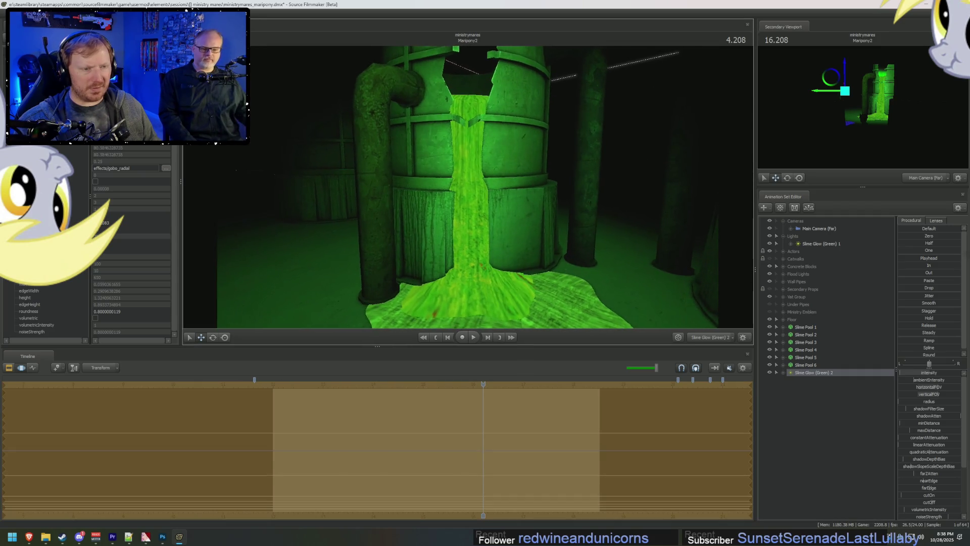
Step: Change the width slider's range and reduce the light's width to zero
scroll(912, 461, down, 3)
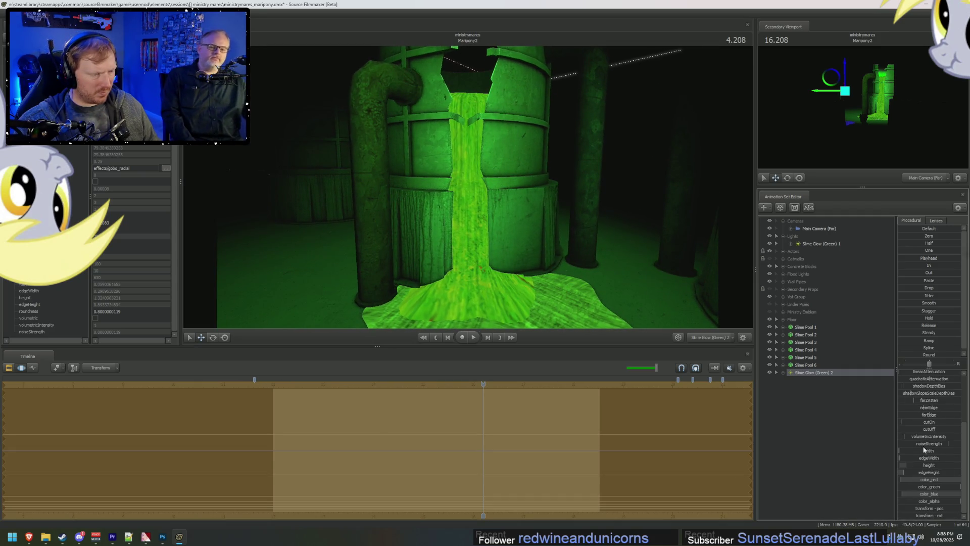
click(931, 462)
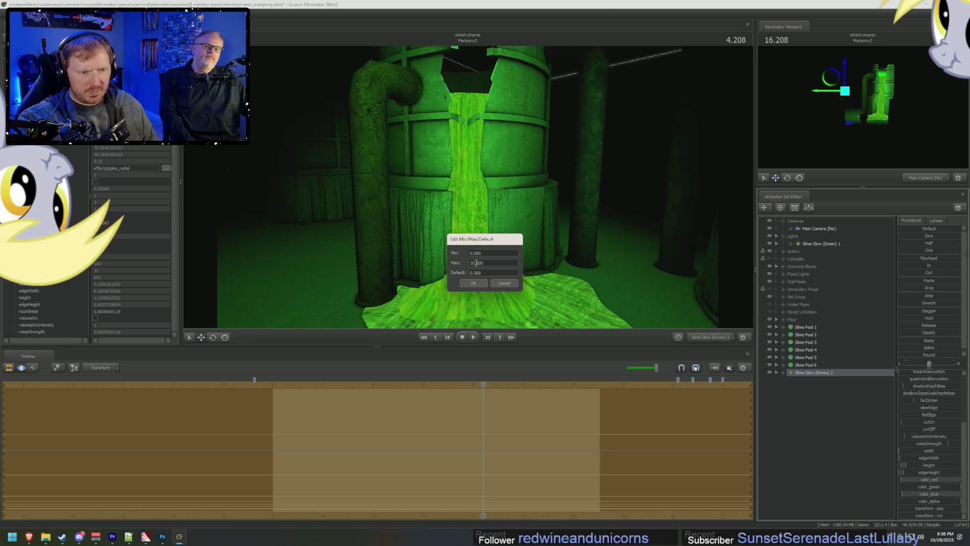
click(476, 283)
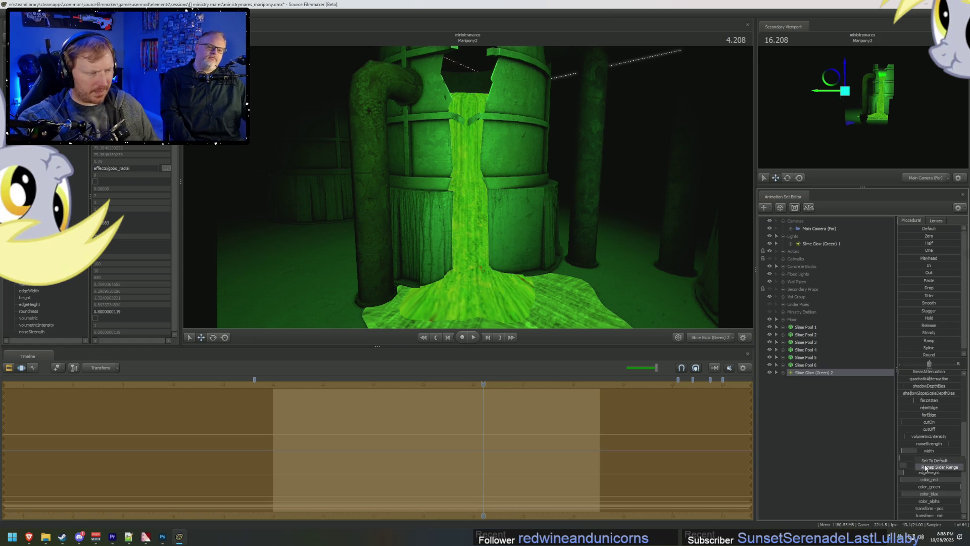
click(478, 283)
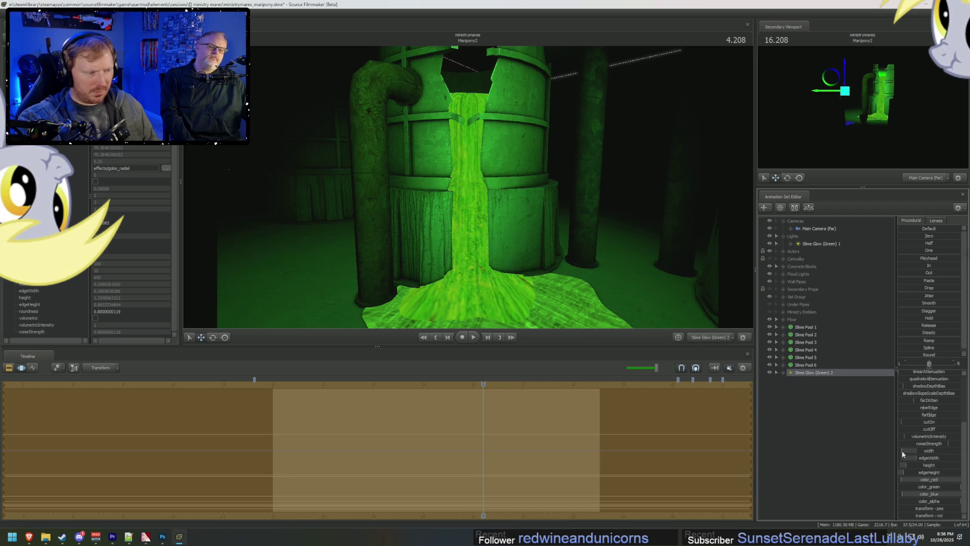
drag(929, 453, 911, 457)
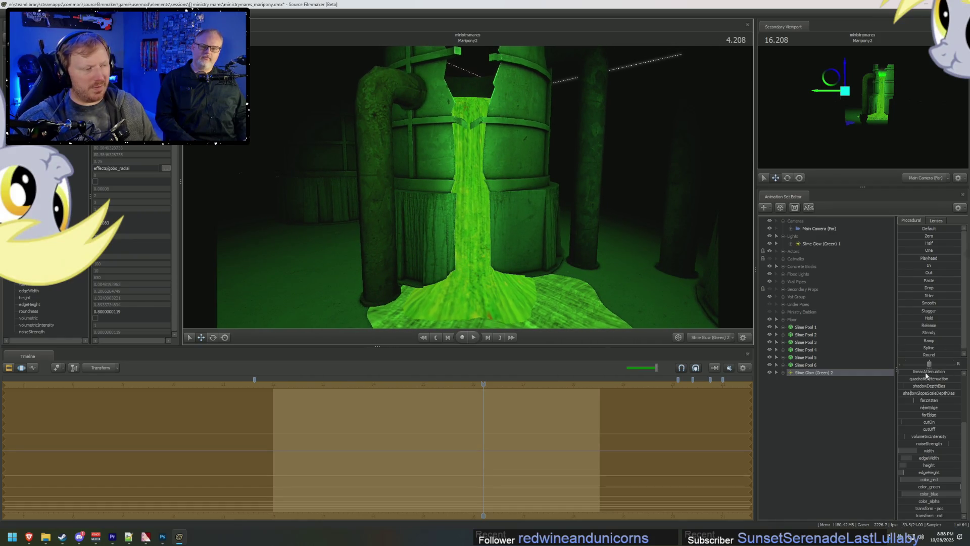
Step: Set the intensity slider range to 0–1000 and view through Main Camera (Far)
scroll(927, 375, up, 3)
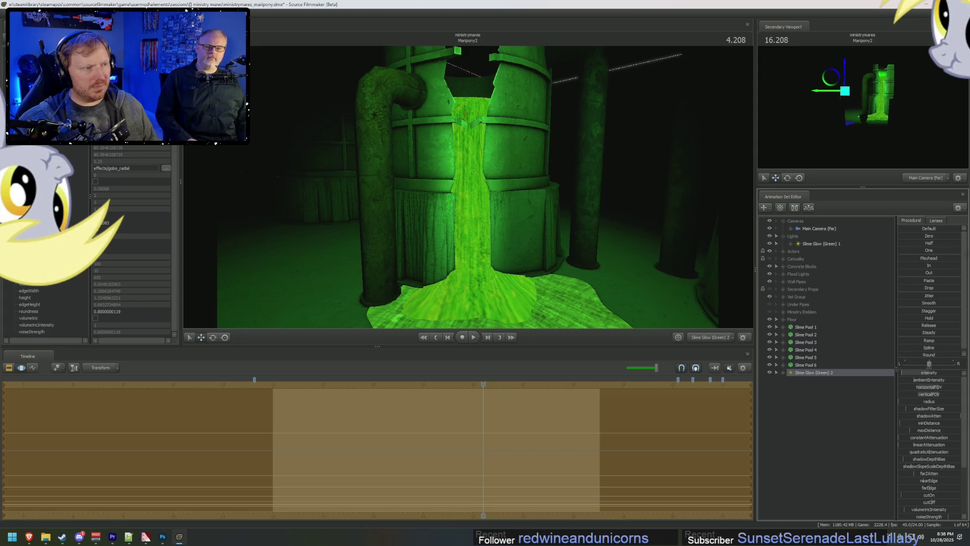
right_click(915, 372)
click(954, 382)
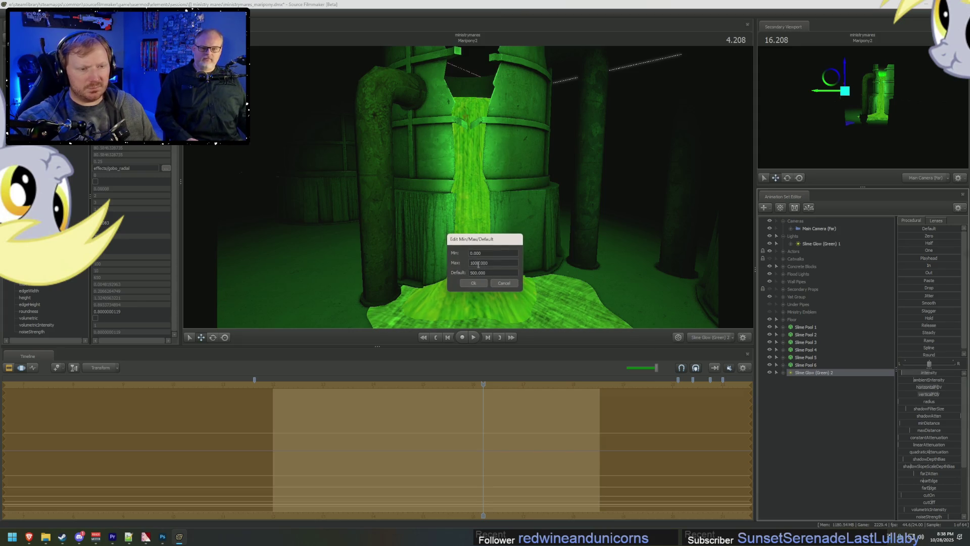
click(475, 283)
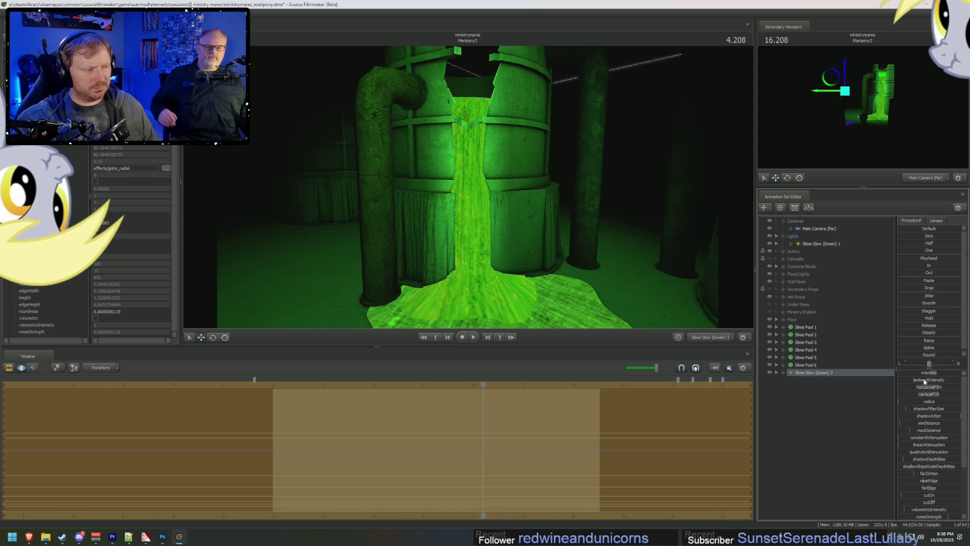
click(711, 337)
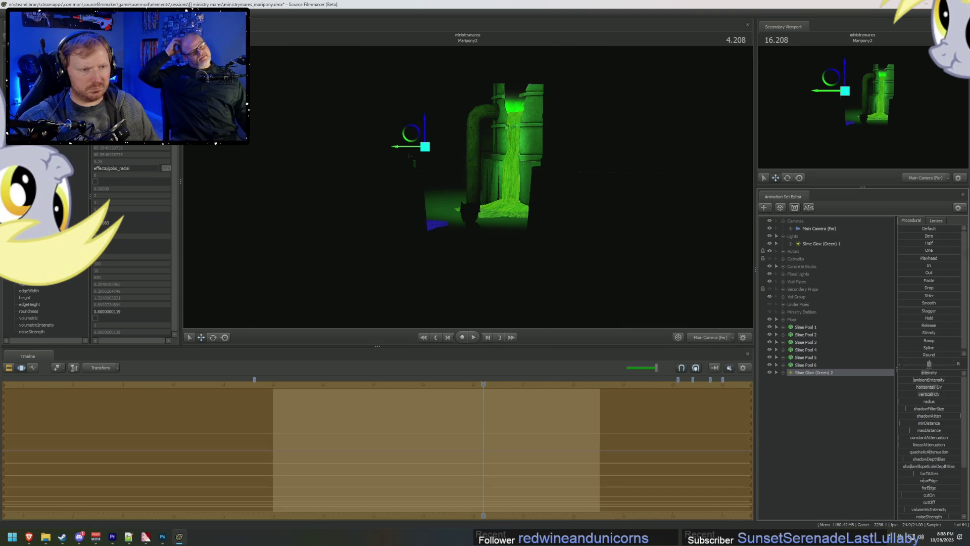
Step: Look through Slime Glow (Green) 2 and rotate it slightly to re-aim it
key(F3)
key(F4)
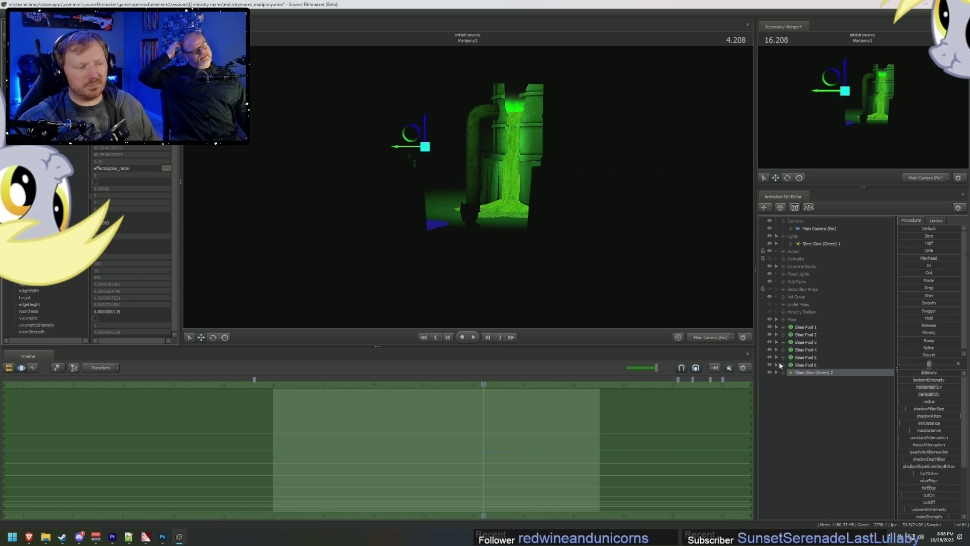
double_click(800, 374)
key(e)
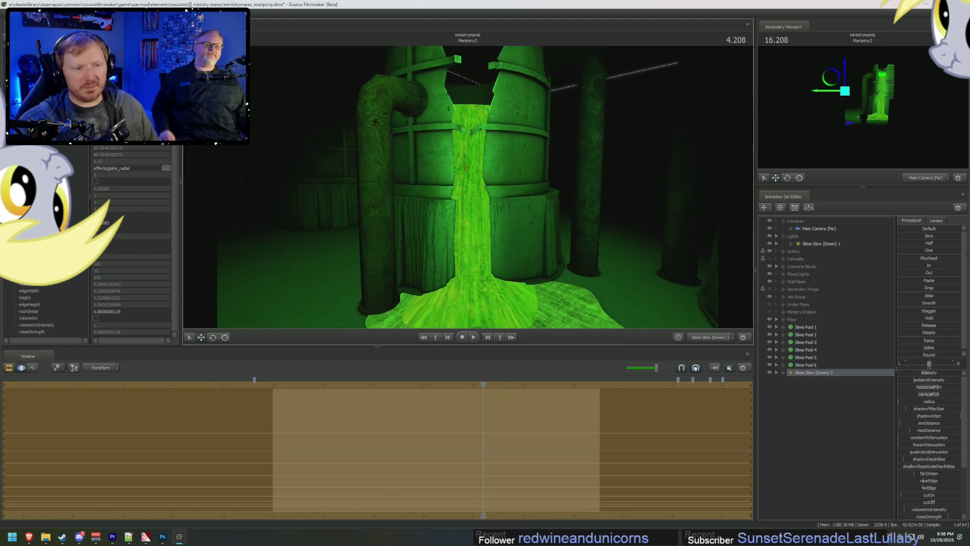
drag(517, 208, 505, 199)
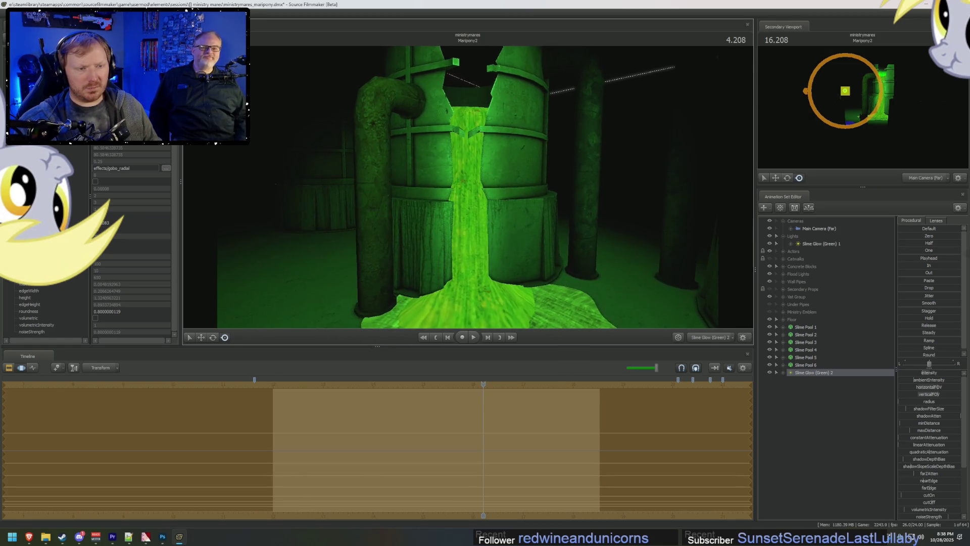
Step: Move Slime Glow (Green) 2 into the Lights group beside Slime Glow (Green) 1
key(ctrl+1)
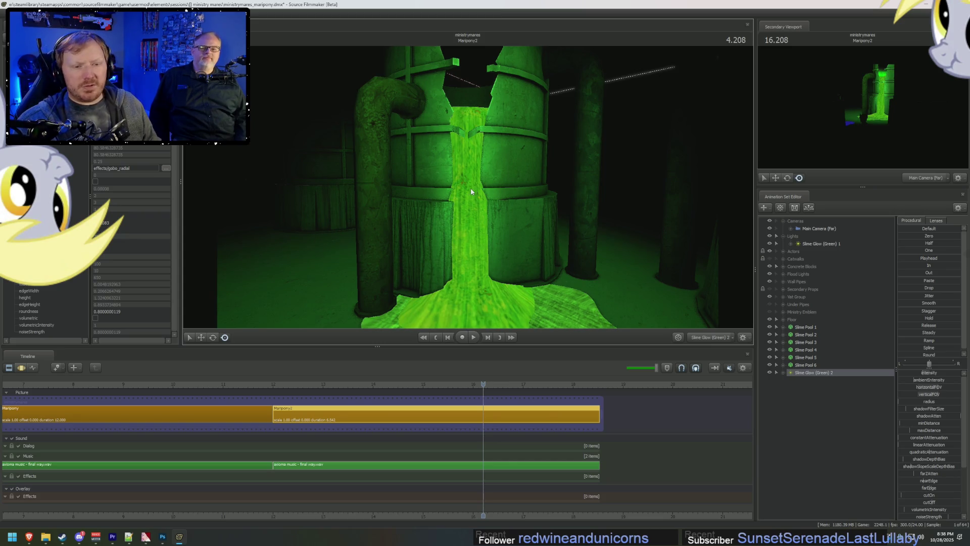
click(811, 373)
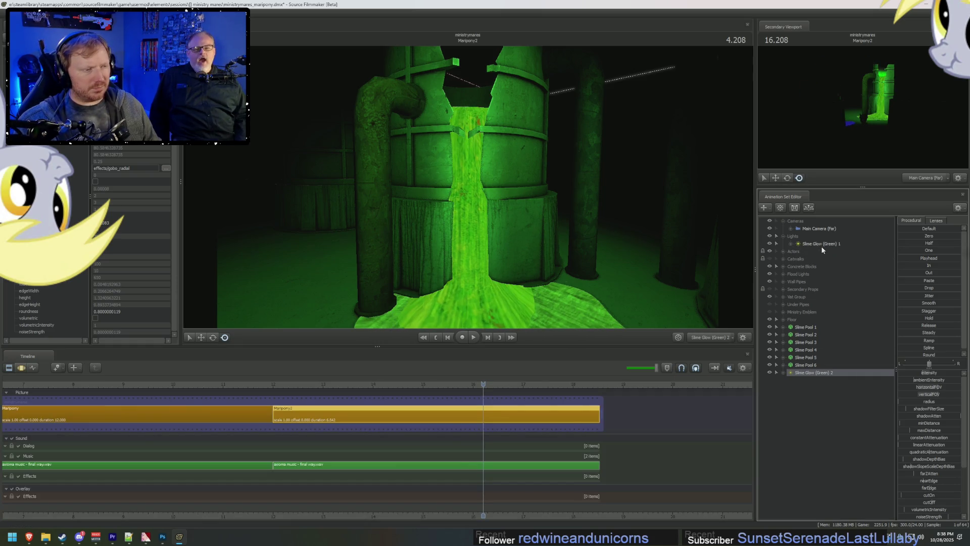
drag(807, 375, 821, 247)
Step: Duplicate the glow light as Slime Glow (Green) 3 and look through it in the motion editor
right_click(811, 412)
click(844, 453)
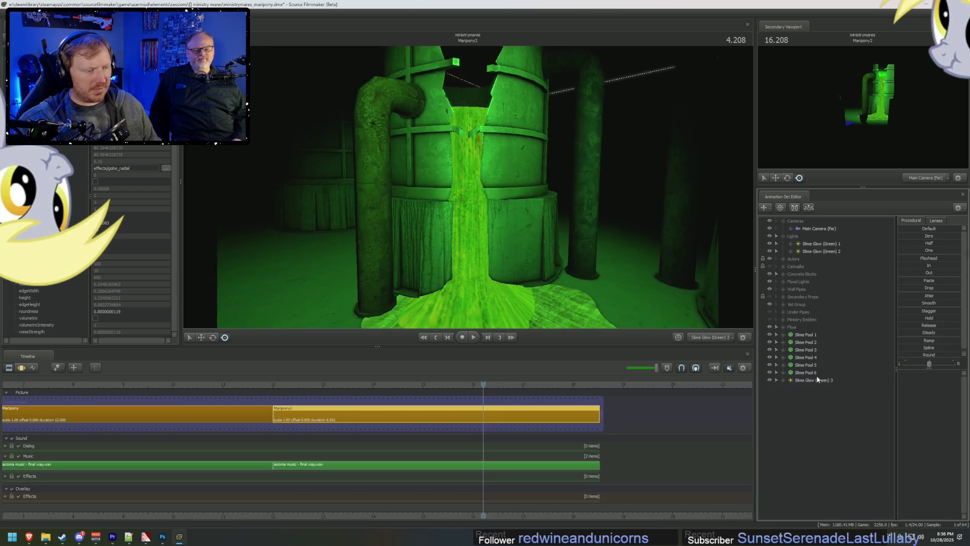
click(803, 380)
click(511, 174)
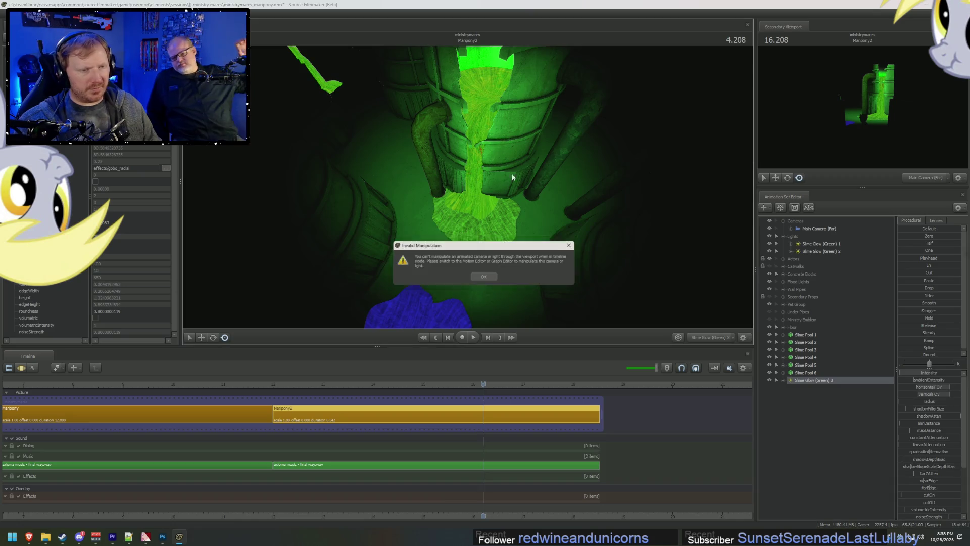
click(477, 275)
key(F3)
Step: Swing Slime Glow (Green) 3 down close over the slime pool, nudging its intensity up
mouse_move(486, 260)
right_down()
mouse_move(515, 335)
mouse_move(468, 190)
right_up()
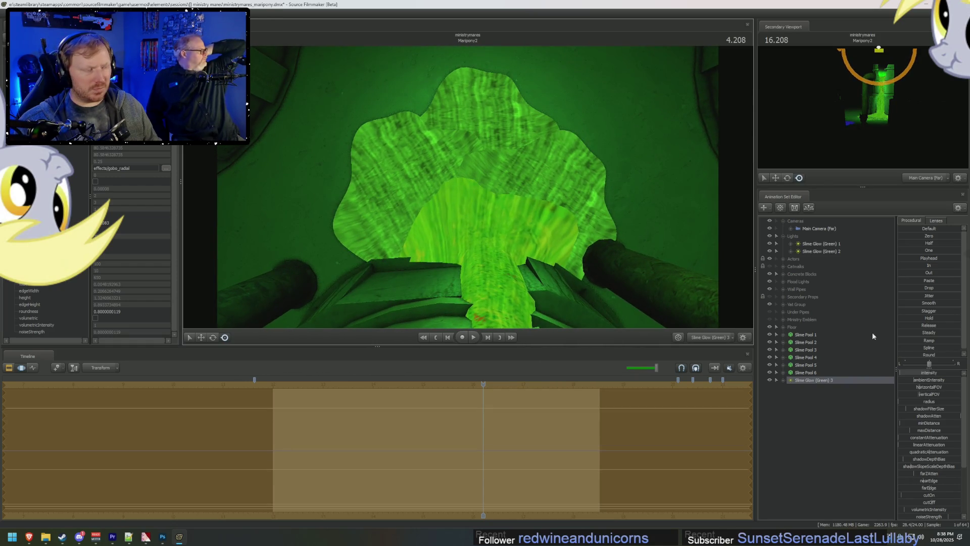
drag(910, 372, 913, 372)
right_drag(468, 190, 468, 170)
right_drag(522, 238, 522, 222)
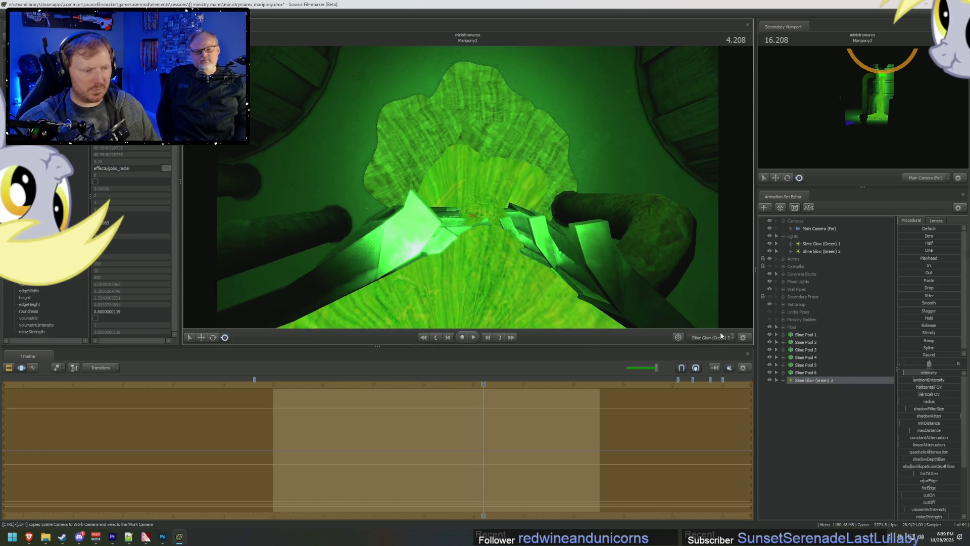
Step: Check the result from the main camera, then fly the work camera around the waterfall and vats
click(721, 335)
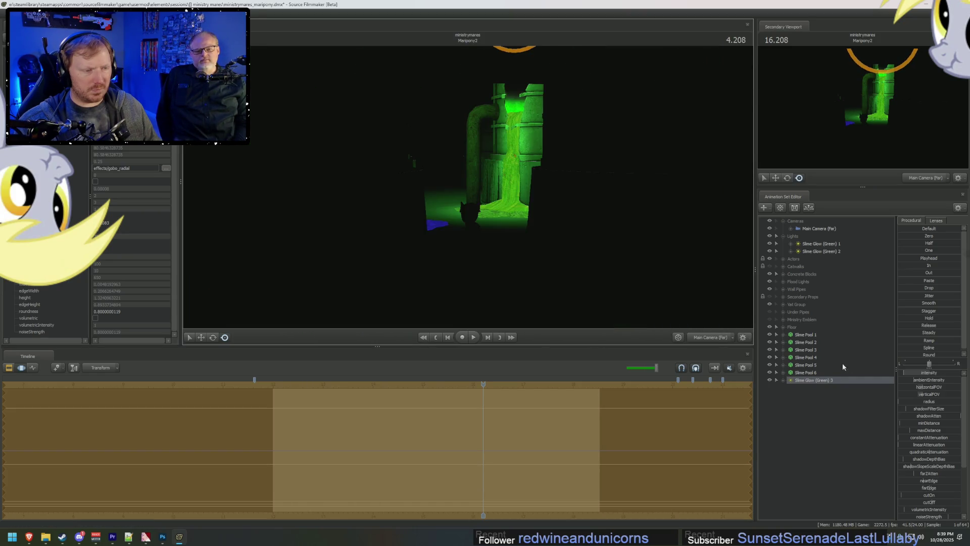
click(721, 337)
right_drag(485, 197, 484, 198)
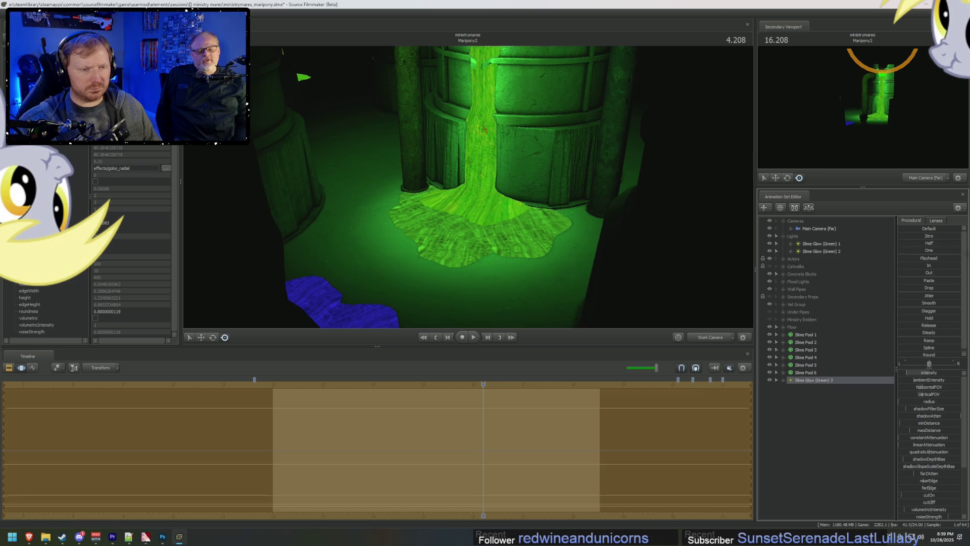
right_drag(484, 197, 484, 197)
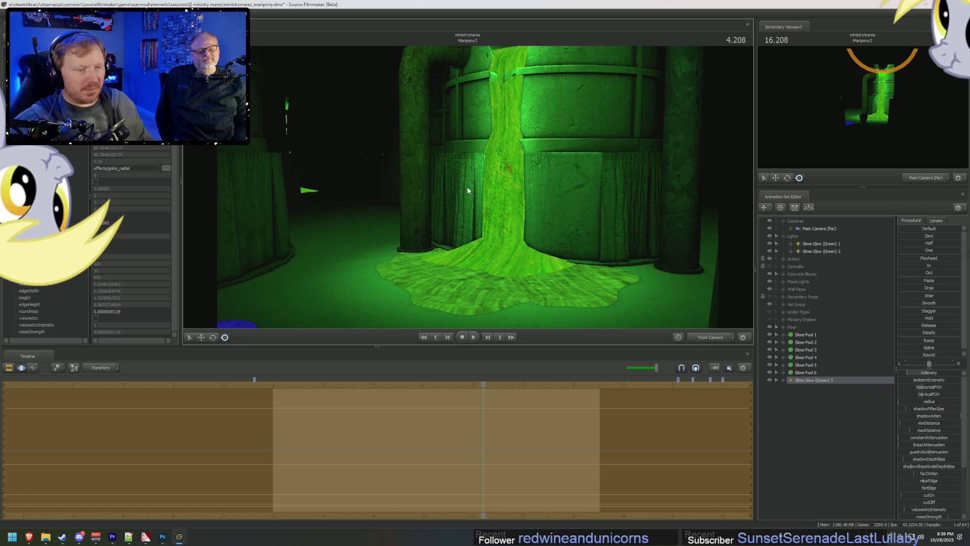
drag(467, 186, 467, 186)
drag(592, 221, 592, 220)
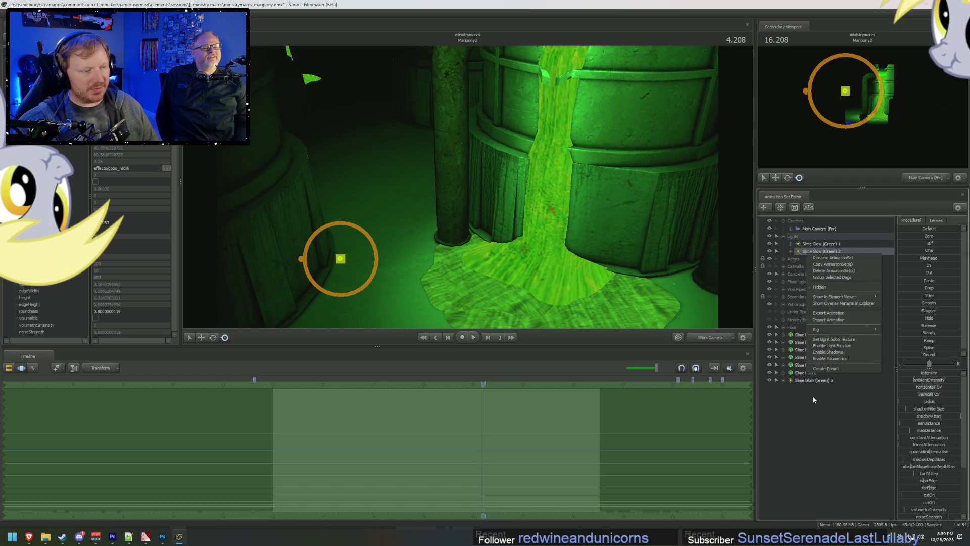
Step: Put Slime Glow (Green) 3 in Lights, then copy-paste it as Slime Glow (Green) 4 into Lights
drag(808, 244, 809, 248)
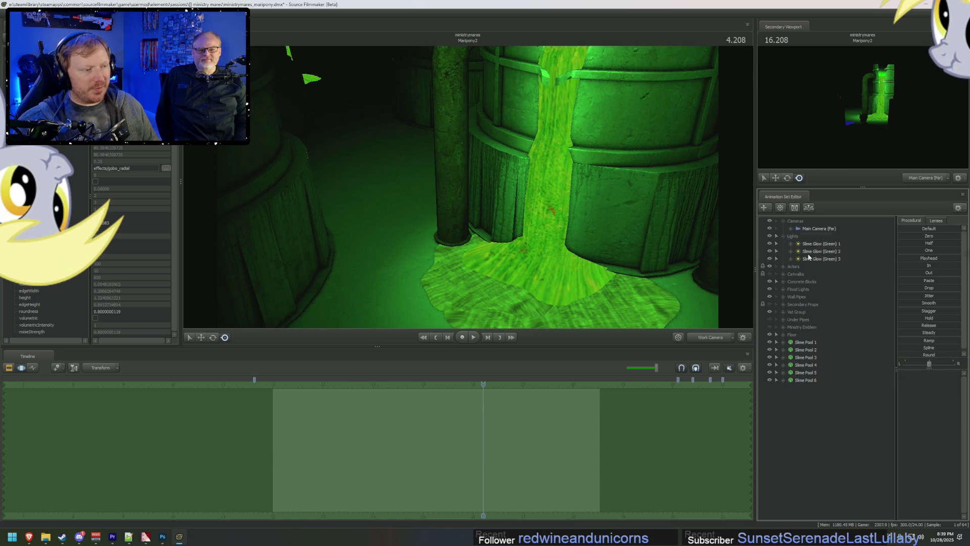
right_click(811, 252)
click(829, 263)
right_click(835, 422)
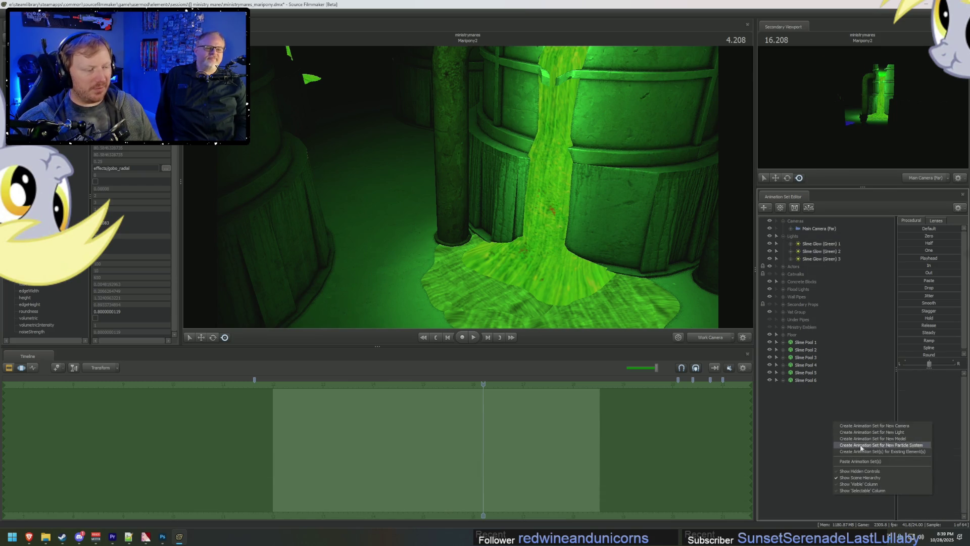
click(854, 460)
drag(813, 389, 817, 263)
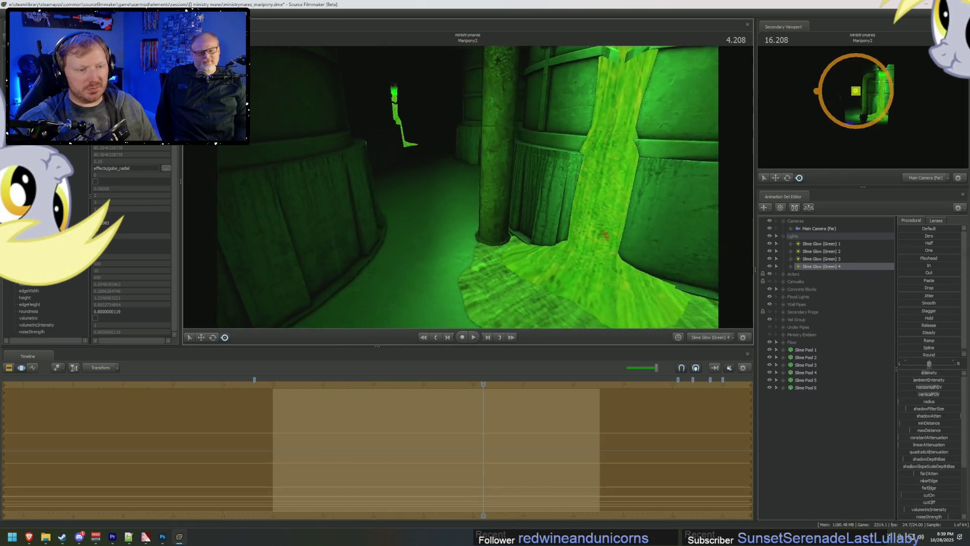
Step: Position Slime Glow (Green) 4 over the slime floor and widen its cutoff
mouse_move(467, 187)
mouse_down()
mouse_move(482, 191)
mouse_move(481, 170)
mouse_move(468, 190)
mouse_up()
mouse_move(657, 283)
mouse_down()
mouse_move(622, 313)
mouse_move(499, 207)
mouse_up()
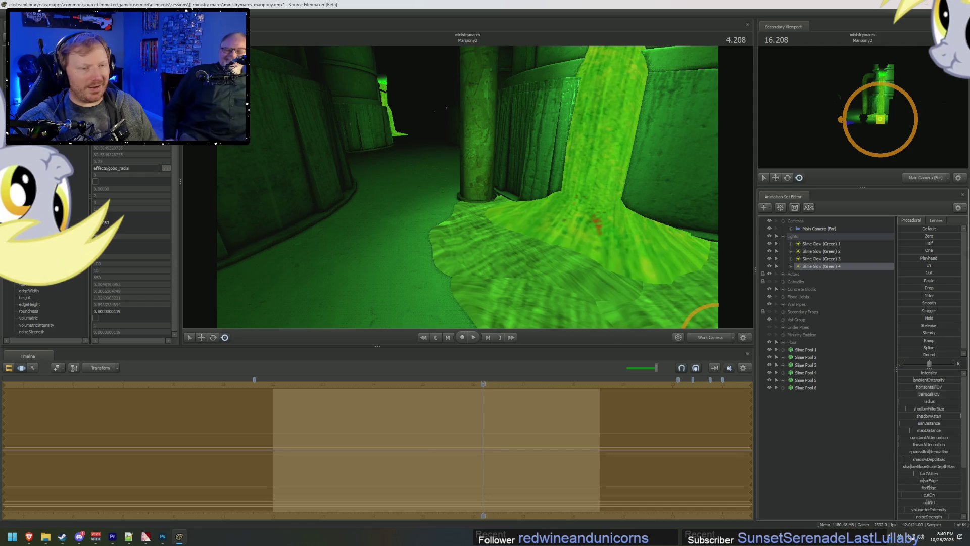
drag(931, 503, 910, 503)
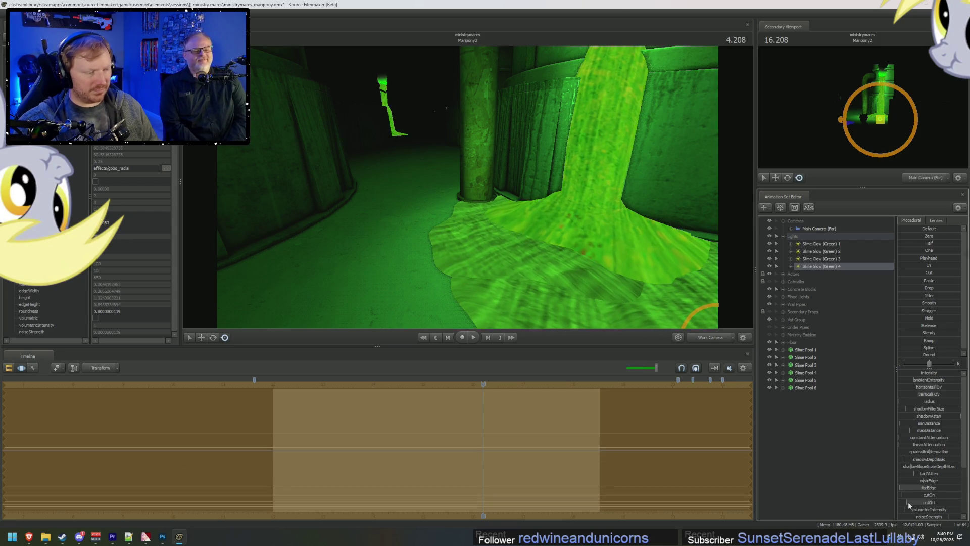
drag(908, 502, 935, 502)
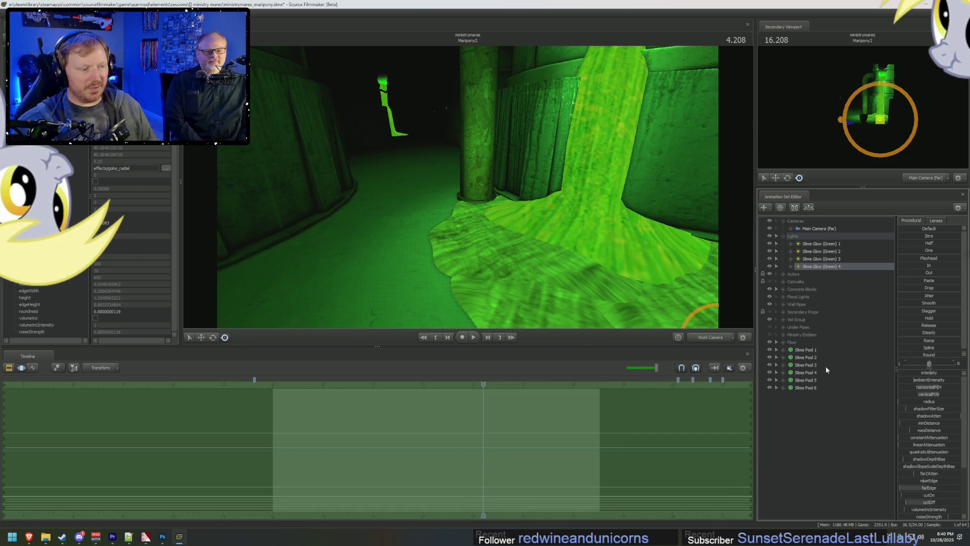
mouse_move(832, 265)
mouse_down()
mouse_move(657, 189)
mouse_move(574, 168)
mouse_up()
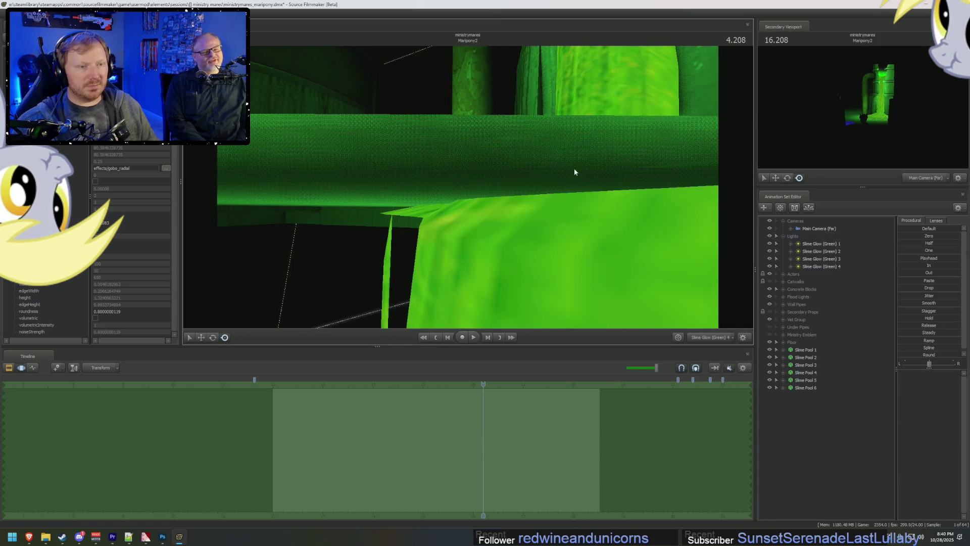
Step: Review the fourth light's effect through the main camera near the slime pipe, then return to the clip editor
key(F4)
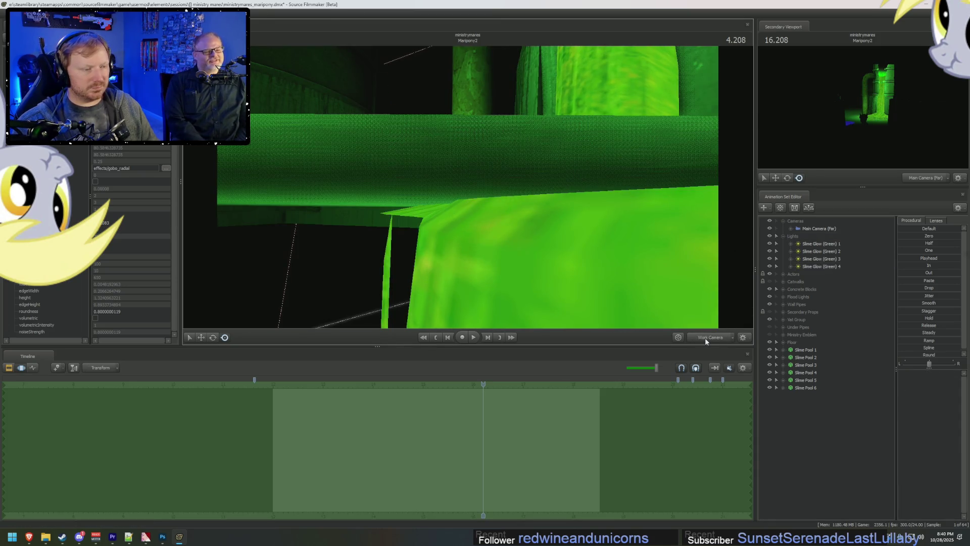
click(706, 338)
click(821, 267)
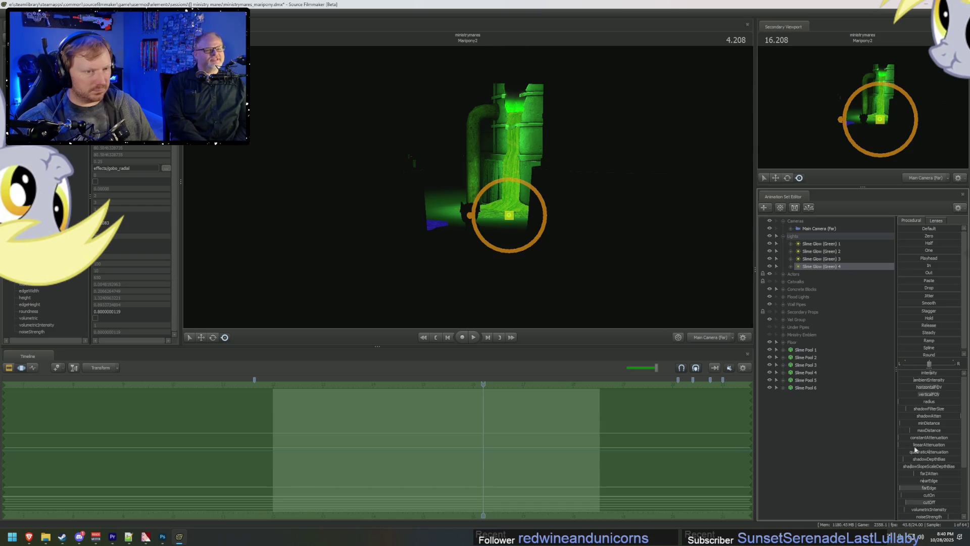
scroll(939, 504, down, 3)
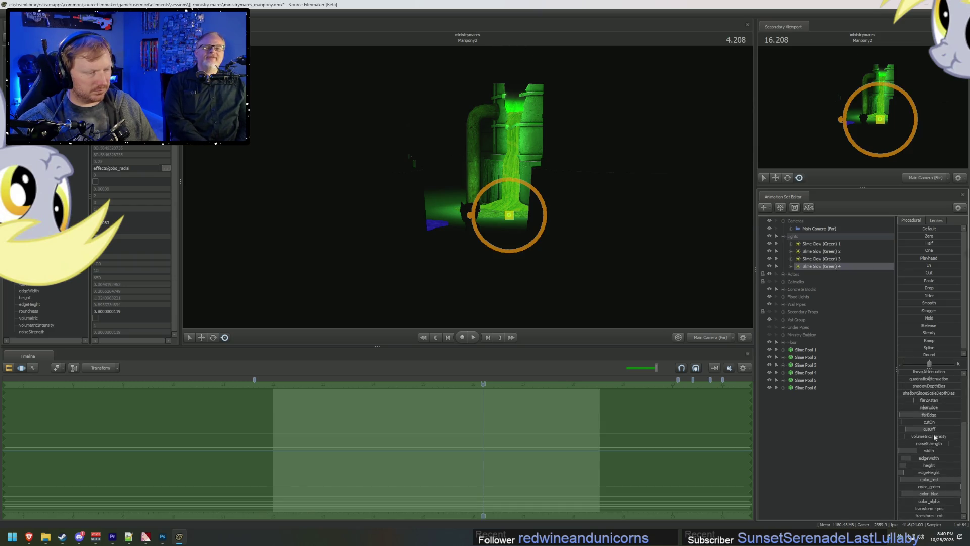
mouse_move(506, 228)
right_down()
mouse_move(506, 192)
mouse_move(556, 221)
right_up()
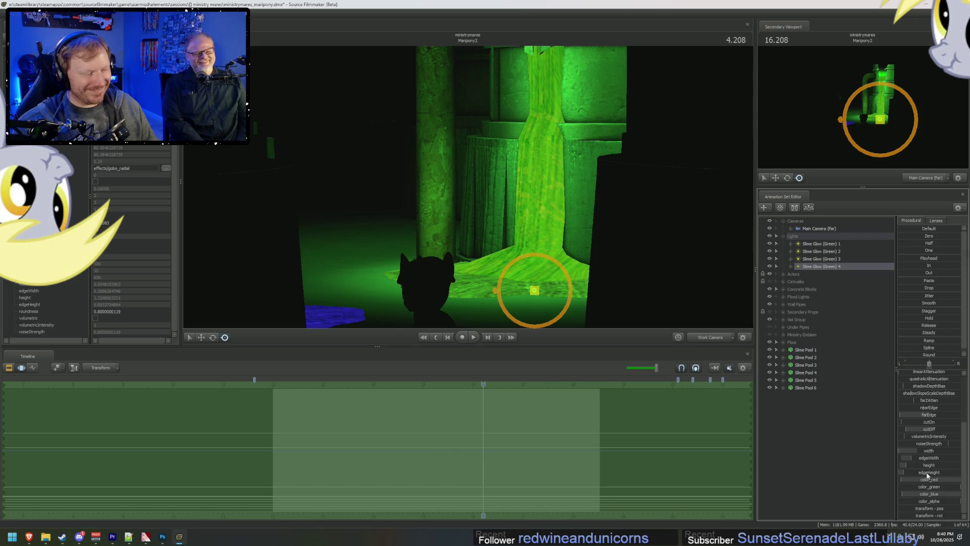
drag(928, 474, 924, 479)
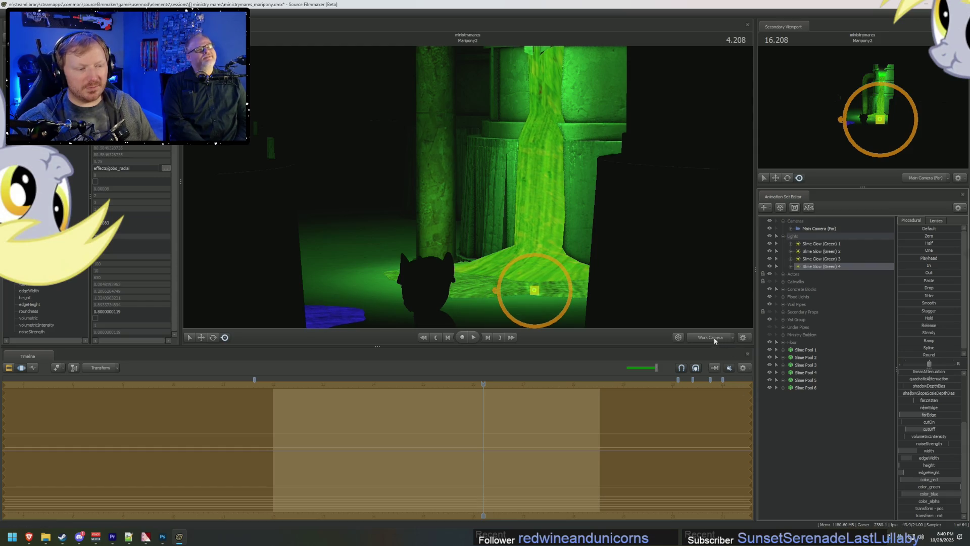
key(F2)
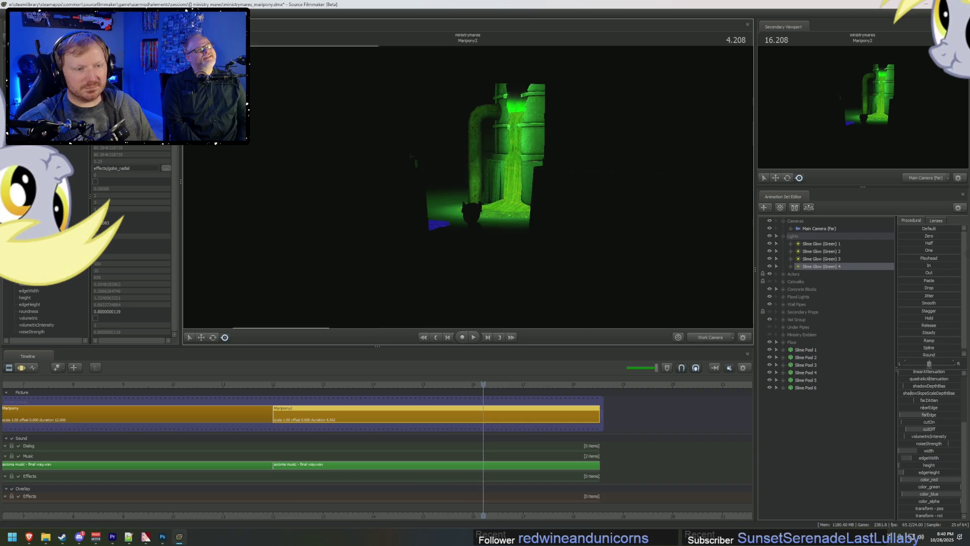
Step: Fly the work camera past the pipes and rise until it looks down on the blue pool
drag(647, 281, 646, 281)
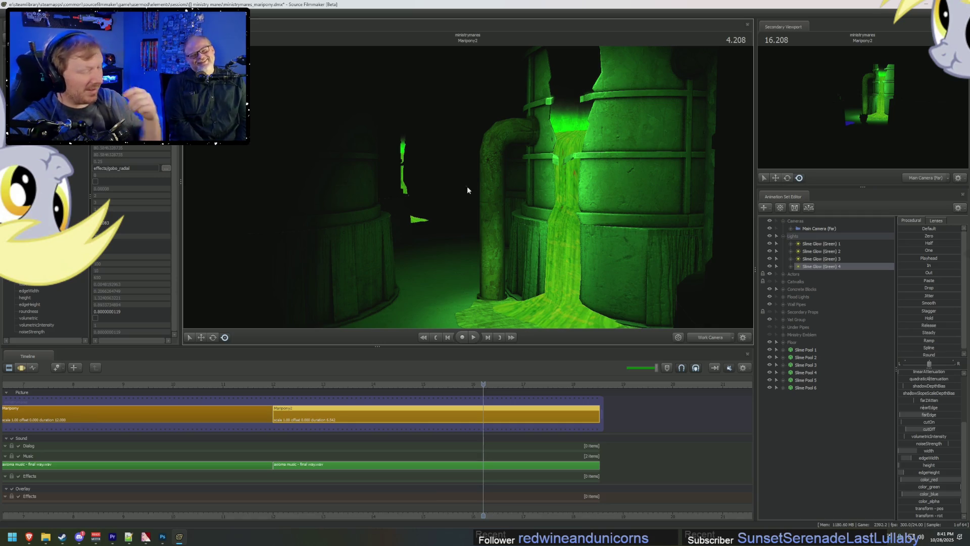
mouse_move(508, 165)
mouse_down()
mouse_move(465, 171)
mouse_move(485, 171)
mouse_move(463, 181)
mouse_up()
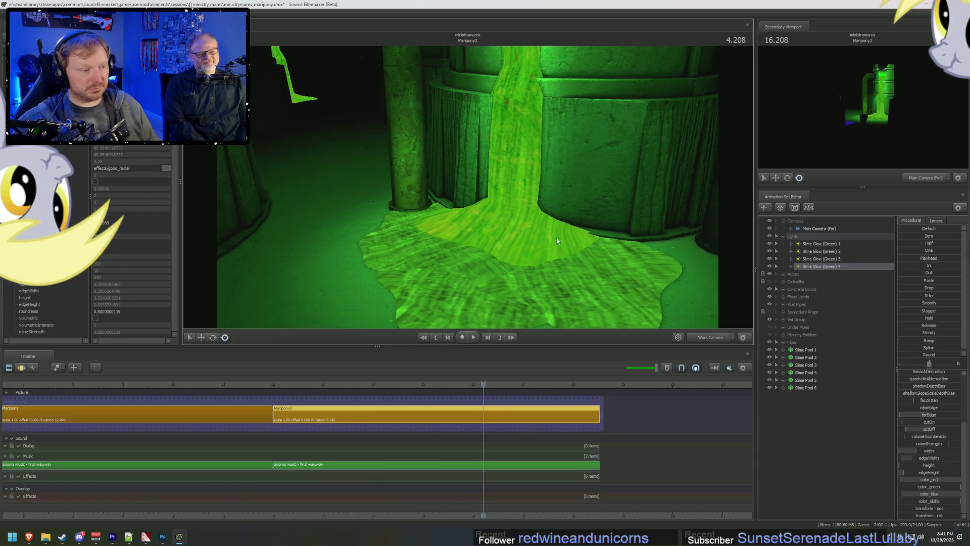
drag(609, 302, 474, 190)
right_click(829, 258)
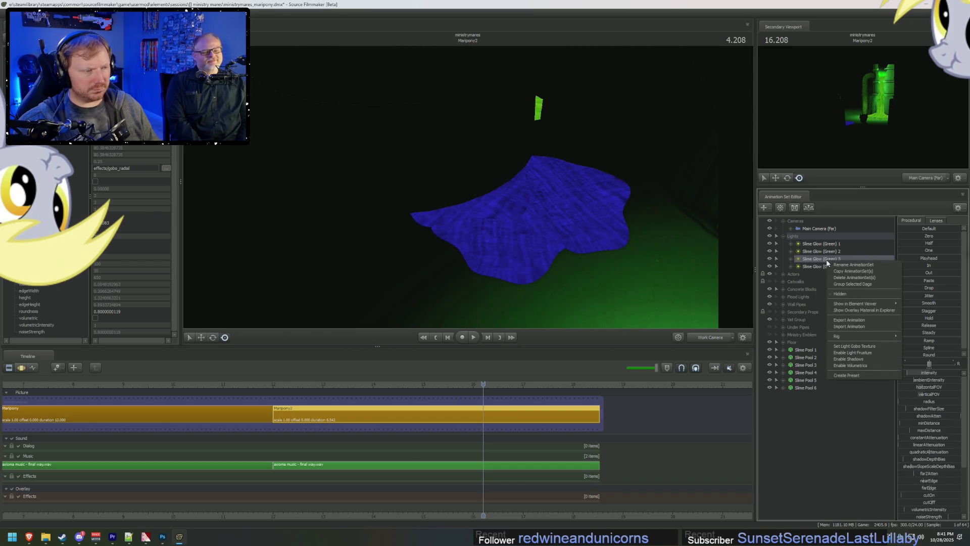
Step: Copy Slime Glow (Green) 1 and paste it as a new animation set
click(830, 246)
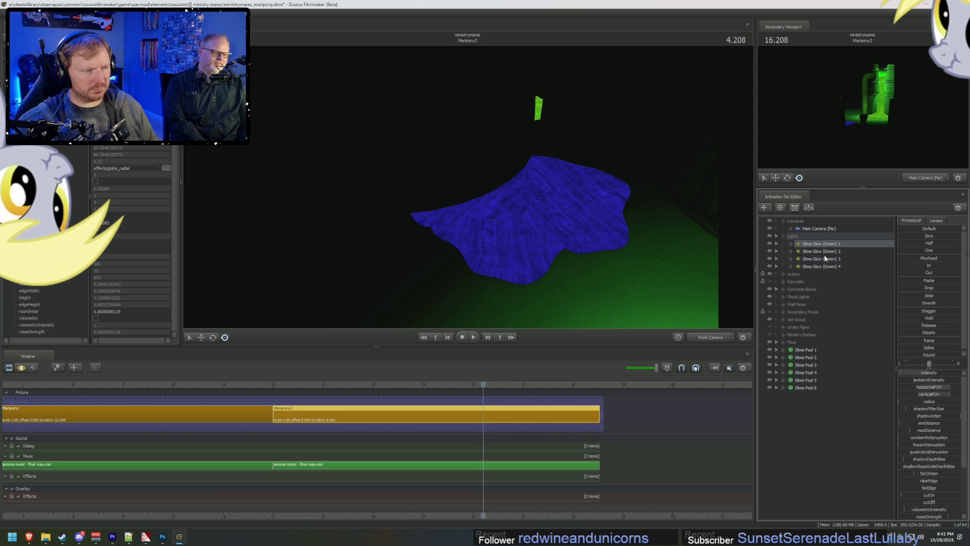
right_click(824, 258)
click(808, 419)
right_click(809, 428)
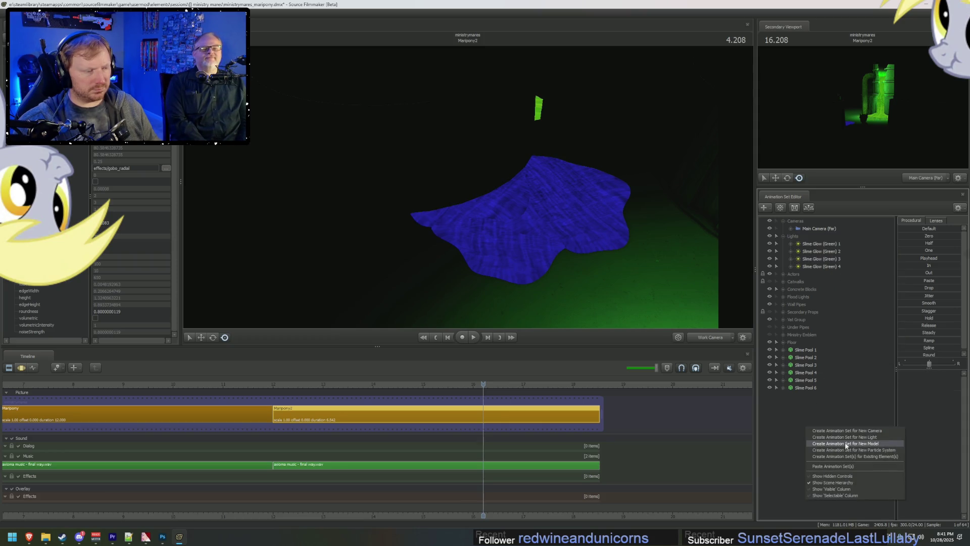
click(834, 466)
Step: Rename the copy Slime Glow (Blue) 1 and start moving it toward the blue pool
right_click(821, 398)
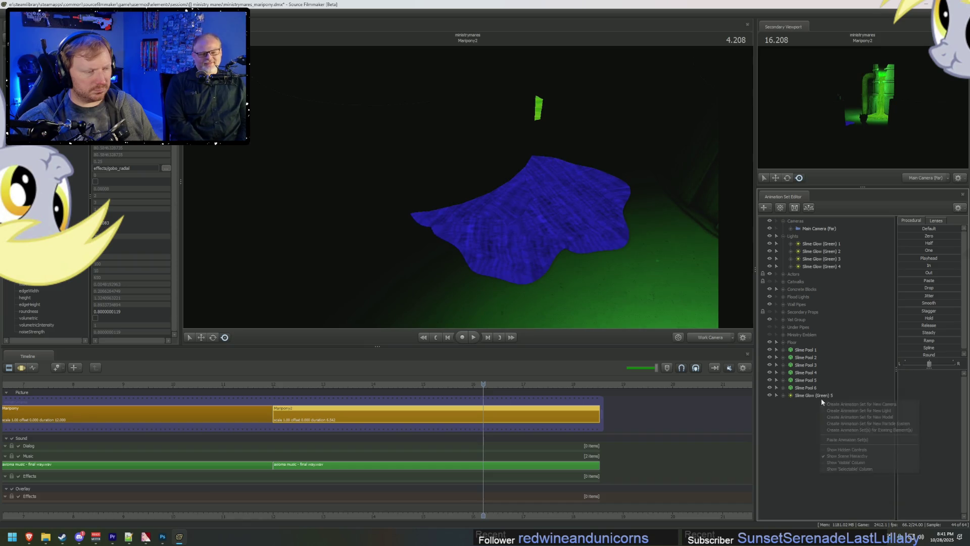
click(839, 411)
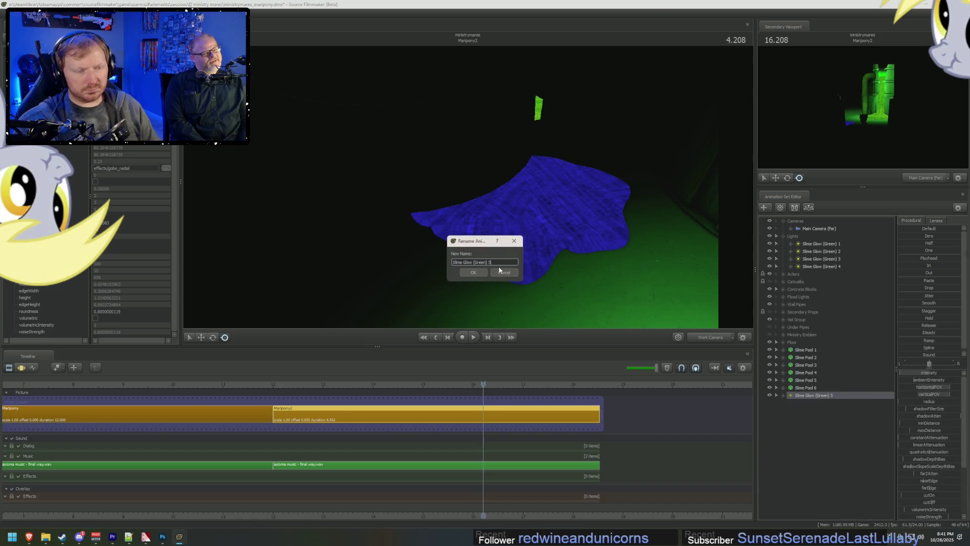
text(Blue)
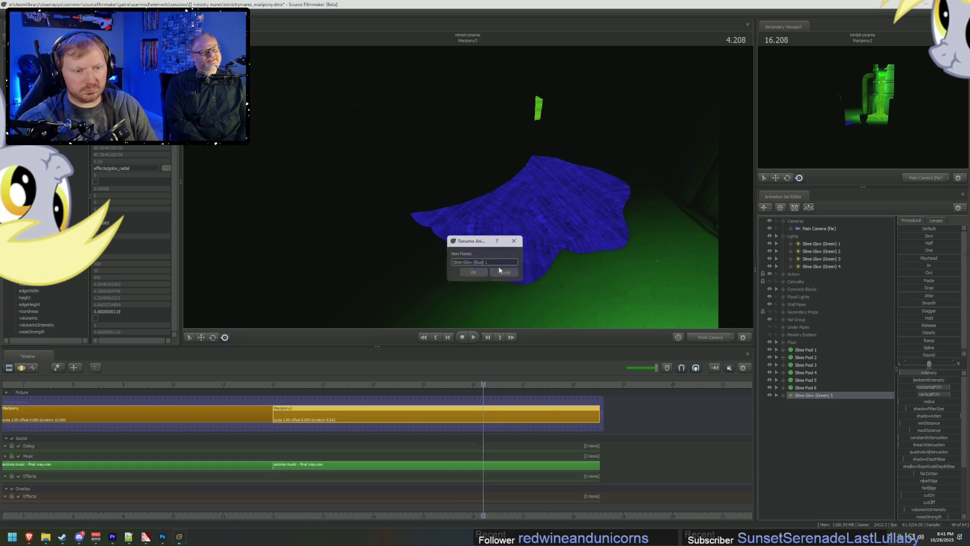
key(Return)
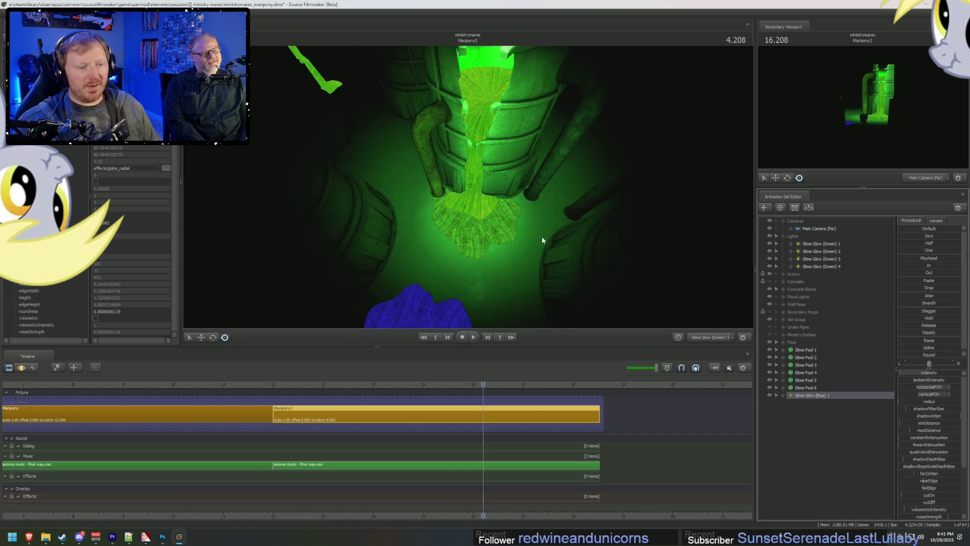
key(F3)
drag(544, 235, 544, 234)
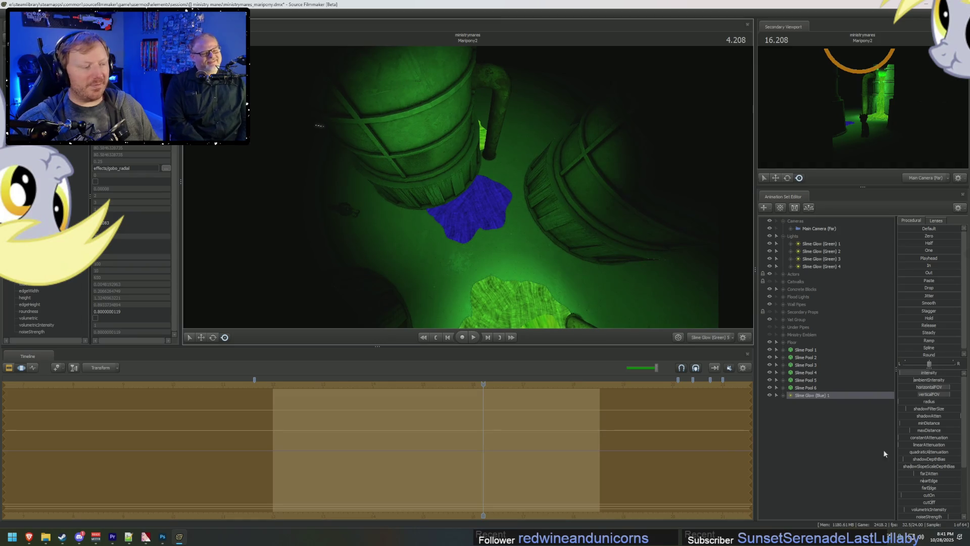
Step: Raise Slime Glow (Blue) 1's blue colour, tune its red and green, and aim it onto the blue pool
scroll(922, 461, down, 3)
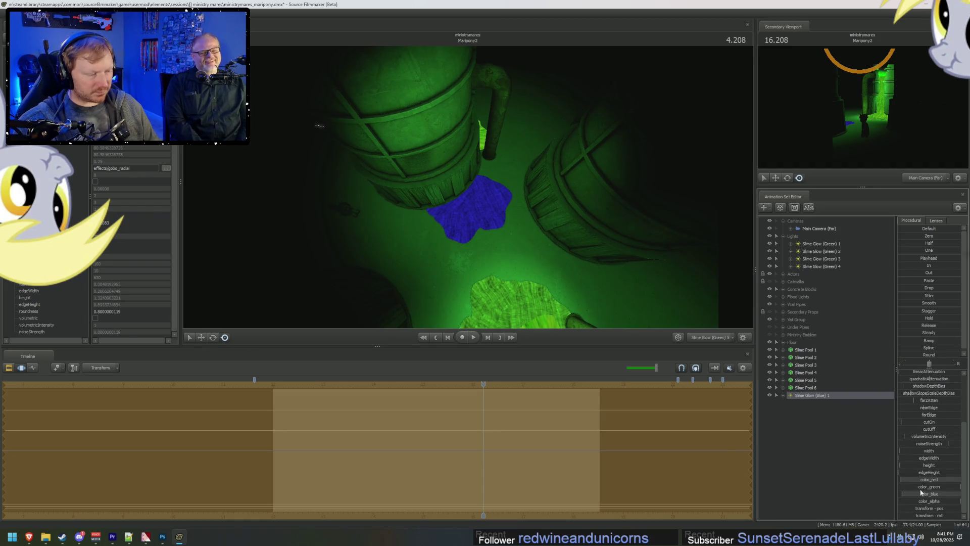
mouse_move(911, 494)
mouse_down()
mouse_move(950, 498)
mouse_move(948, 487)
mouse_move(902, 487)
mouse_up()
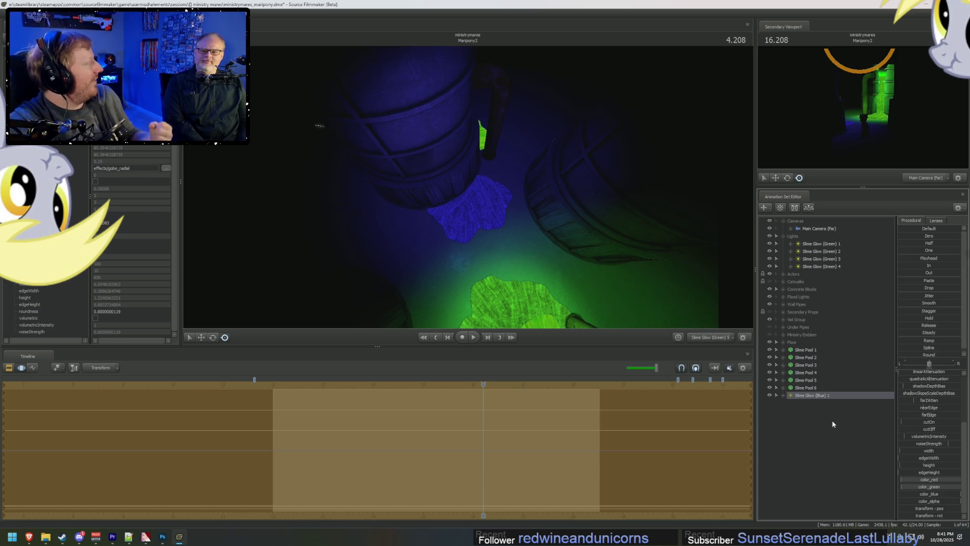
drag(707, 303, 657, 283)
drag(468, 202, 455, 199)
mouse_move(916, 480)
mouse_down()
mouse_move(906, 485)
mouse_move(917, 487)
mouse_up()
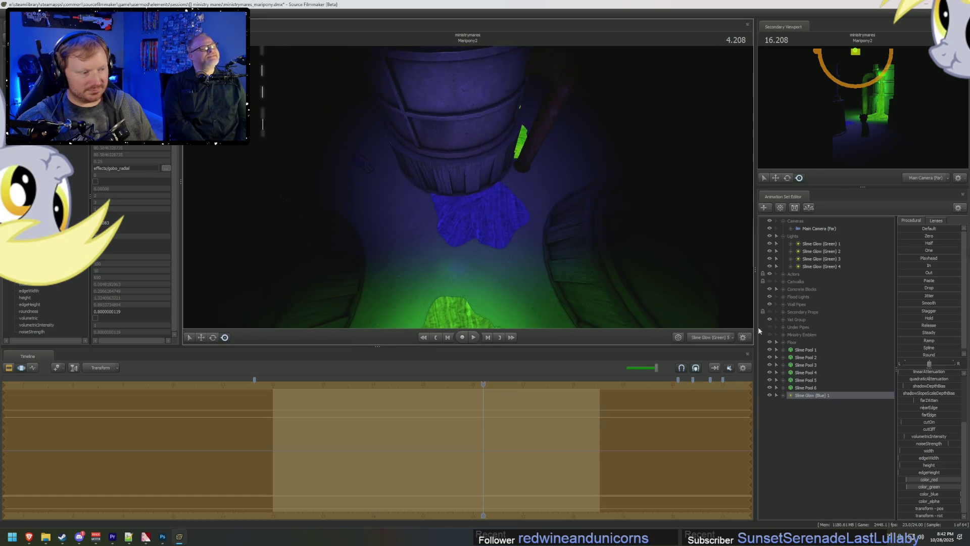
drag(912, 480, 908, 480)
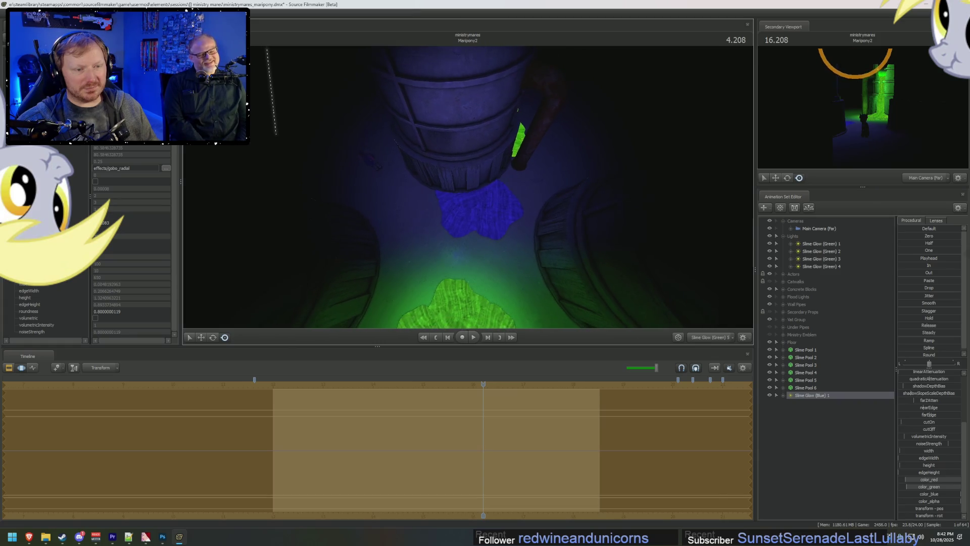
drag(468, 187, 468, 187)
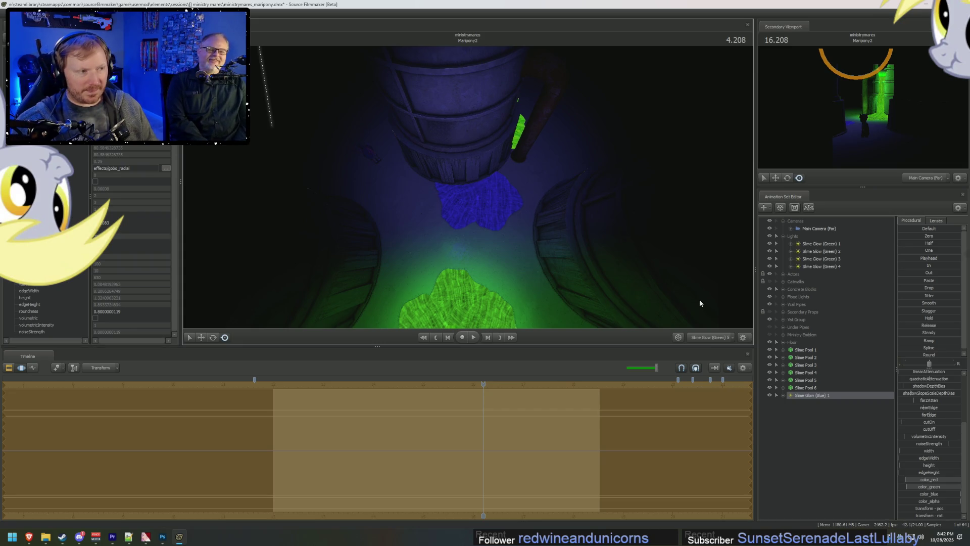
scroll(713, 338, up, 3)
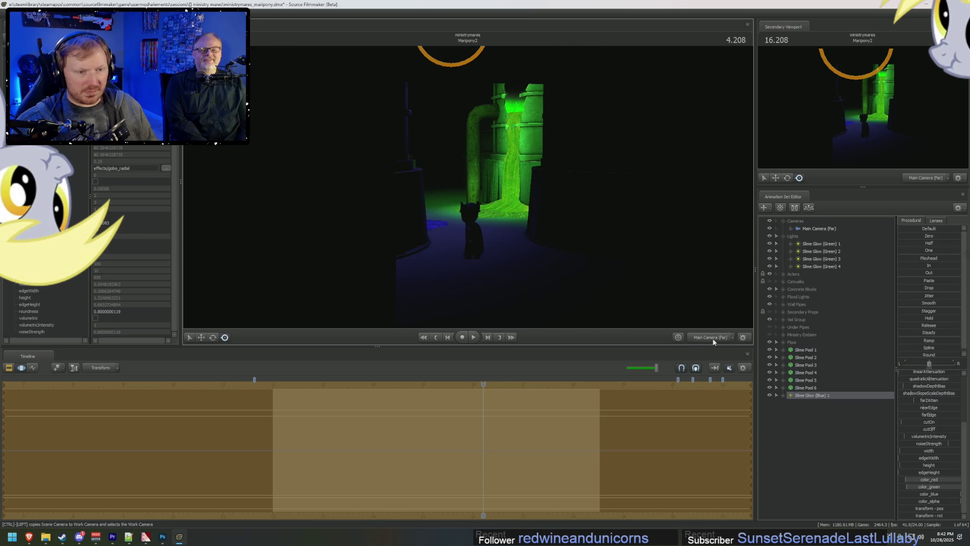
Step: Look through Slime Glow (Blue) 1, turn it over the blue pool, then return to Work Camera
drag(543, 174, 543, 174)
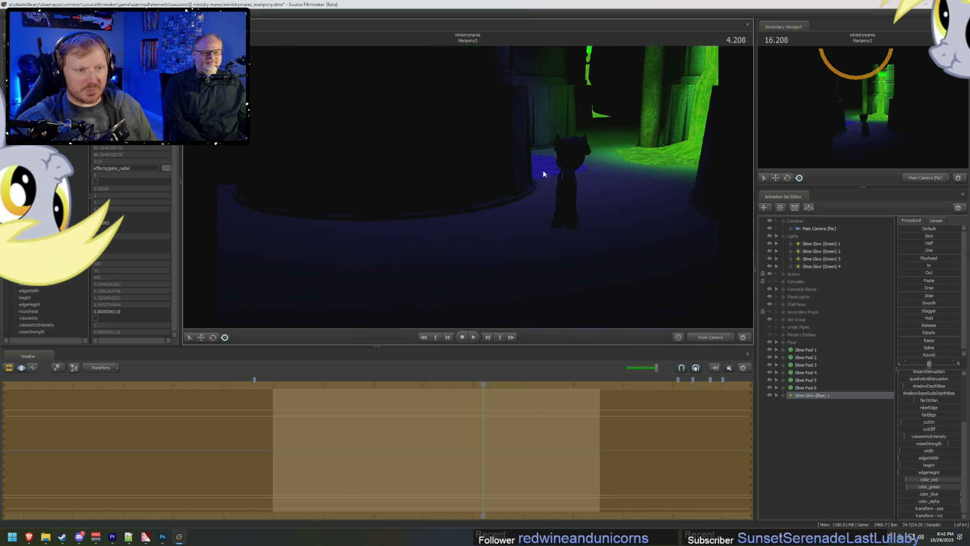
right_click(816, 399)
click(849, 493)
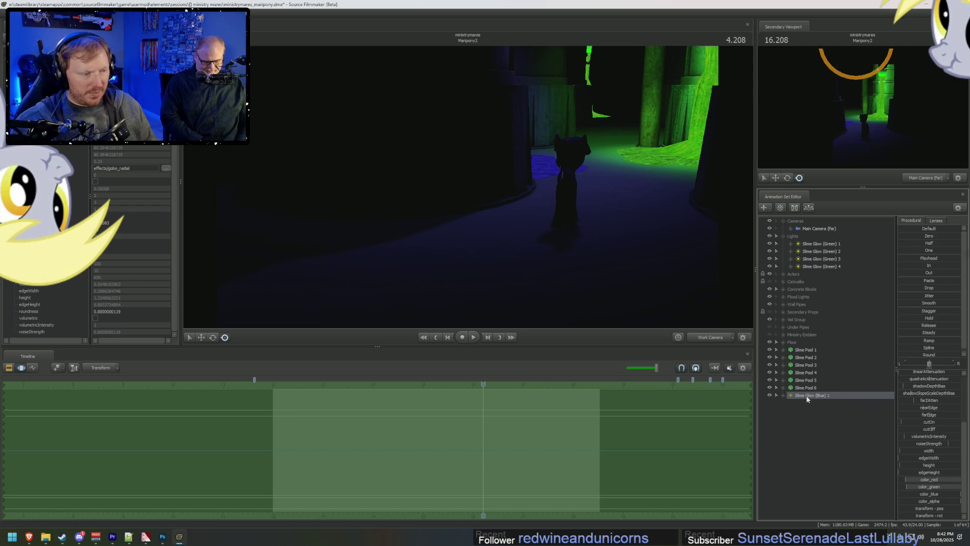
drag(507, 239, 486, 246)
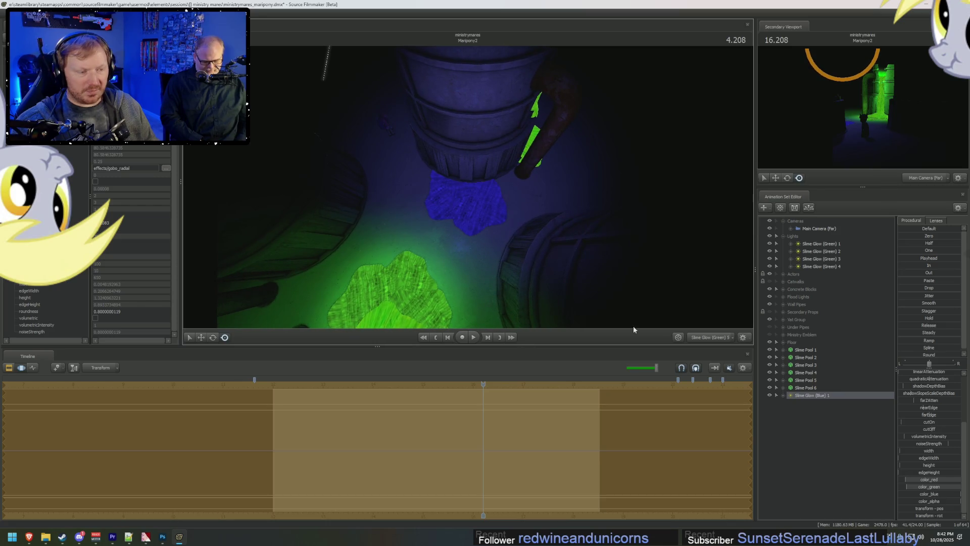
click(706, 337)
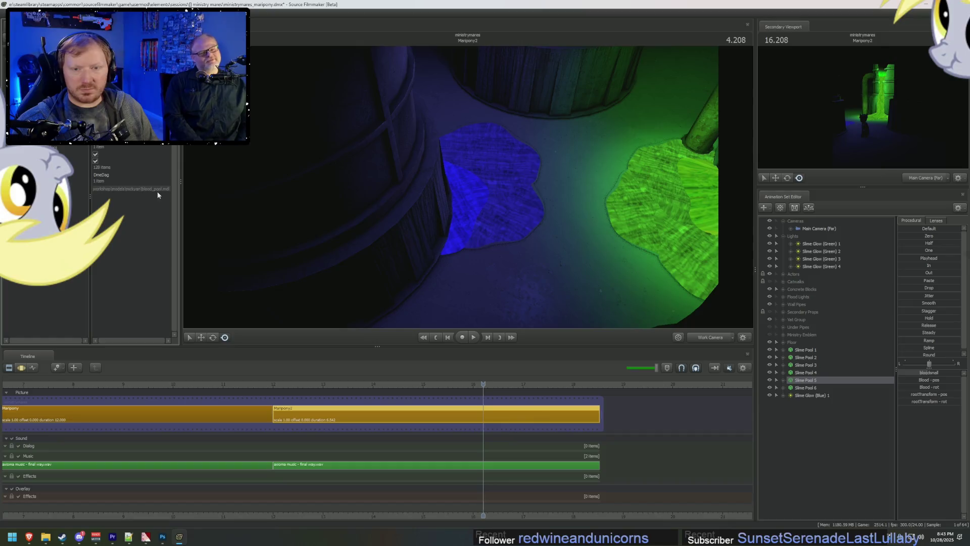
Step: Edit the slime pool's blood material value under DmeMaterial in the Element Viewer
click(87, 181)
click(87, 189)
double_click(145, 209)
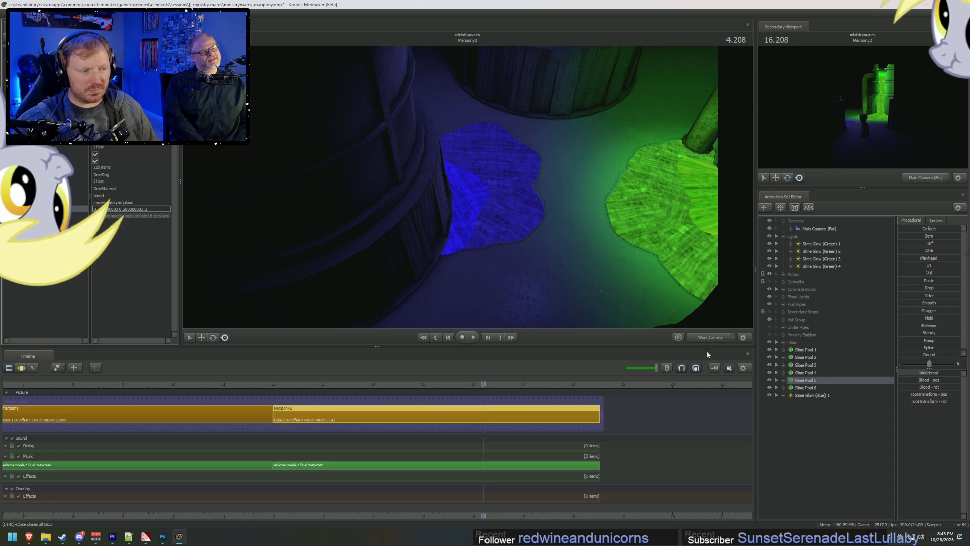
key(Return)
Step: Show Slime Pool 6's model in the Element Viewer, frame both pools, and select Slime Glow (Green) 2
right_click(802, 388)
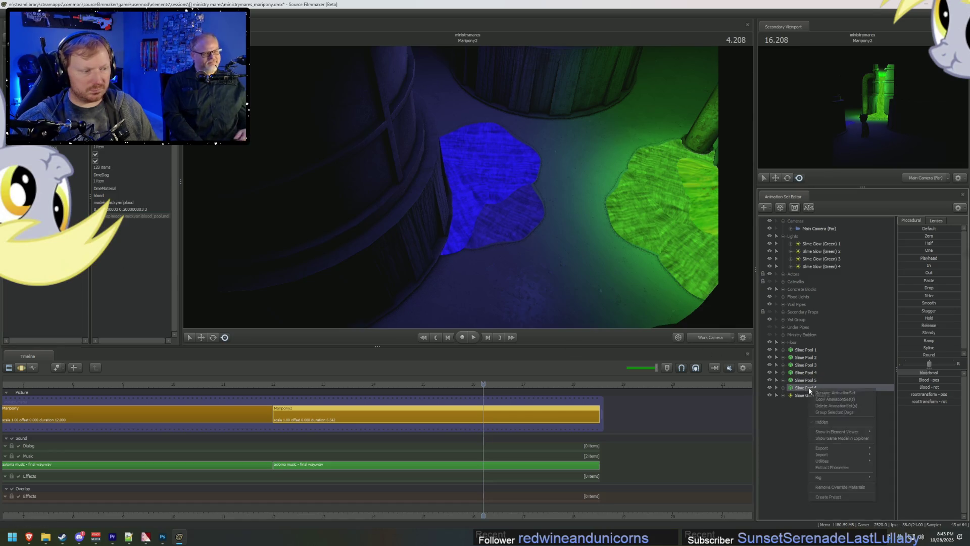
mouse_move(849, 431)
click(886, 439)
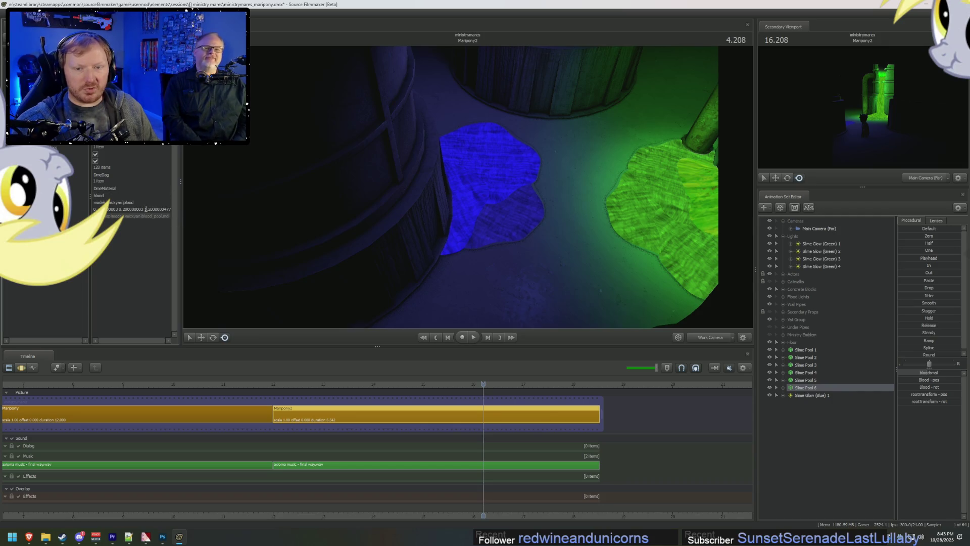
drag(468, 186, 468, 186)
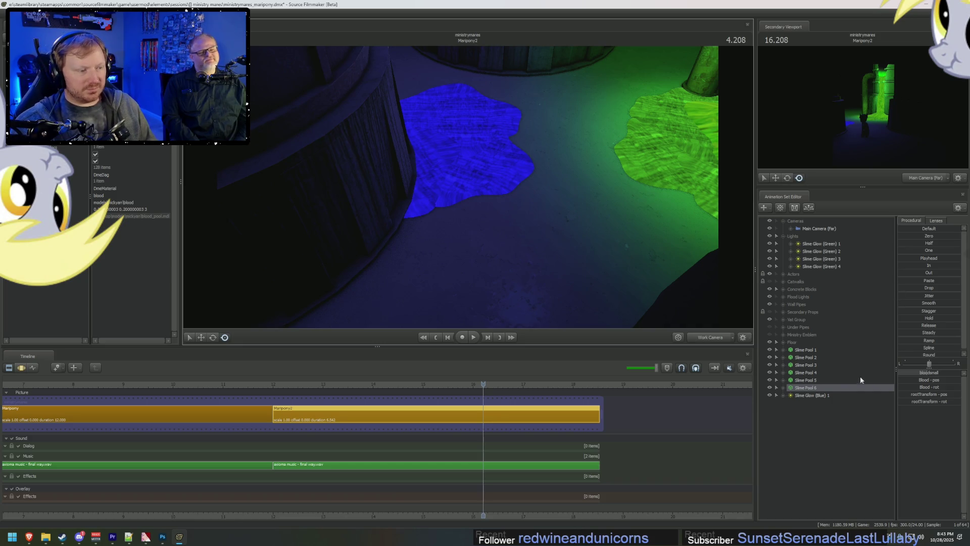
click(822, 252)
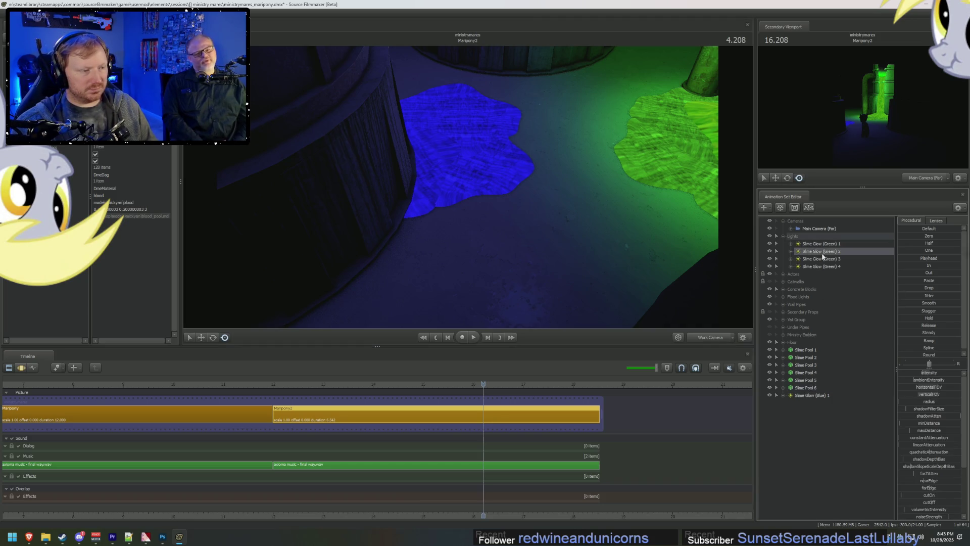
Step: Copy a Slime Glow (Green) light and paste a duplicate into the scene
right_click(822, 260)
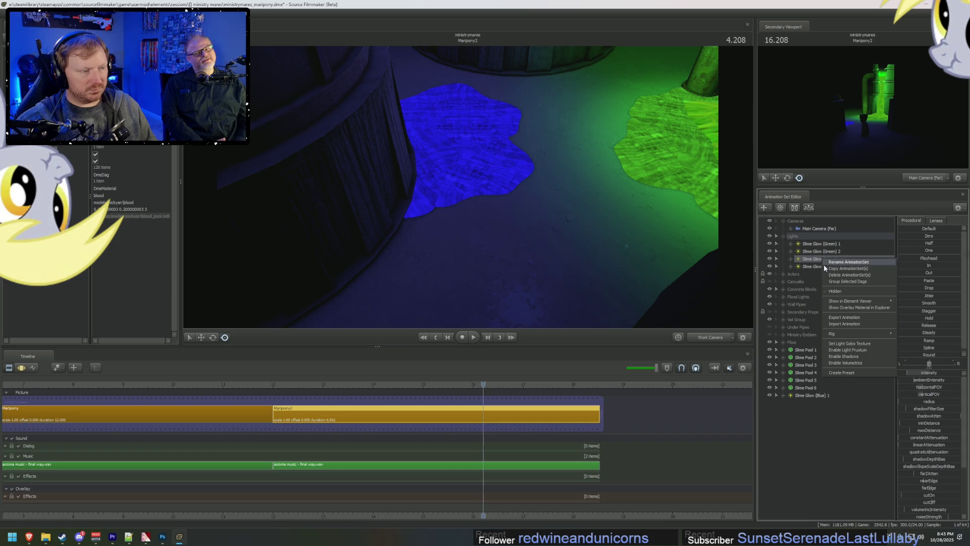
right_click(817, 417)
click(844, 458)
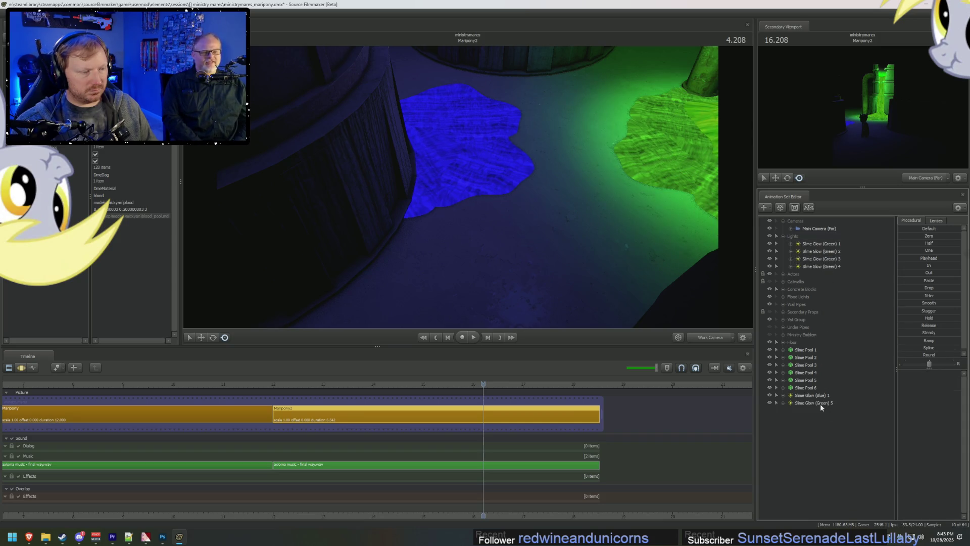
Step: Rename the pasted light to Slime Glow (Blue) 2 and dismiss the invalid manipulation warning
right_click(820, 403)
click(841, 409)
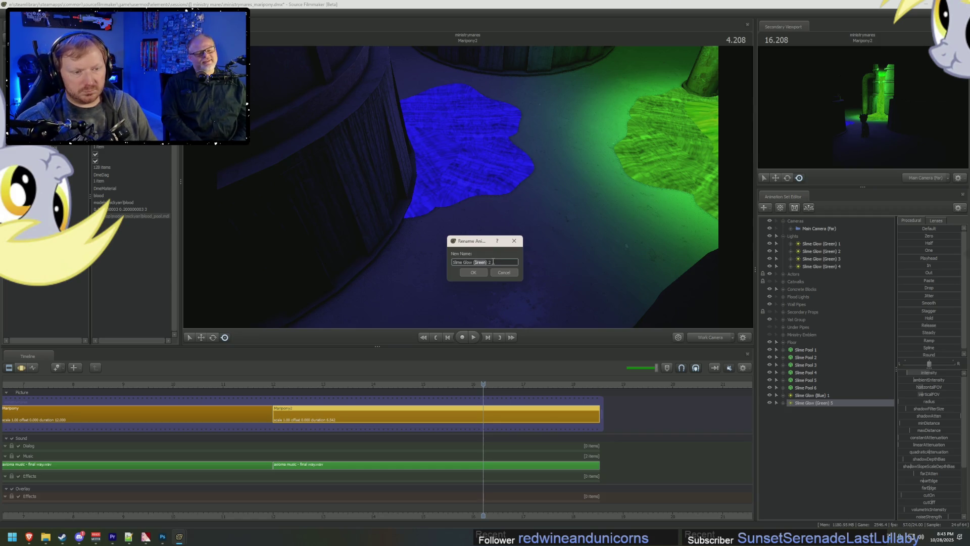
text(e)
key(Return)
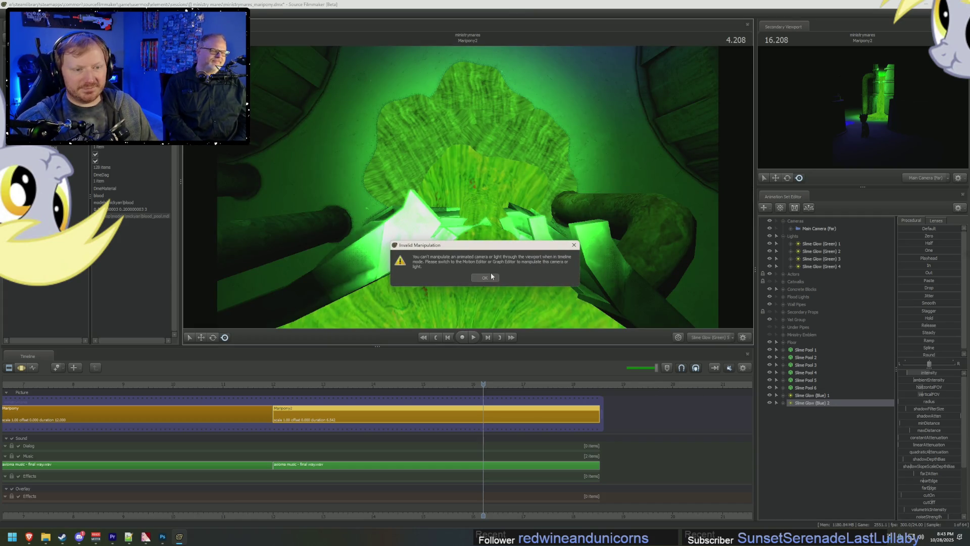
click(484, 278)
key(F3)
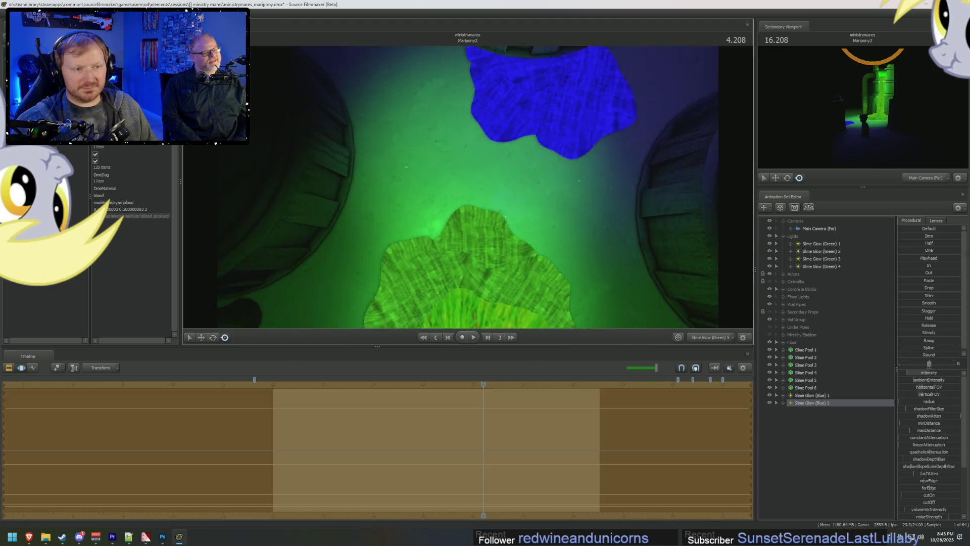
Step: Aim toward the blue pool and select Slime Glow (Blue) 1's red, green and blue colour controls
mouse_move(468, 187)
mouse_down()
mouse_move(530, 212)
mouse_move(606, 263)
mouse_move(746, 383)
mouse_up()
click(777, 396)
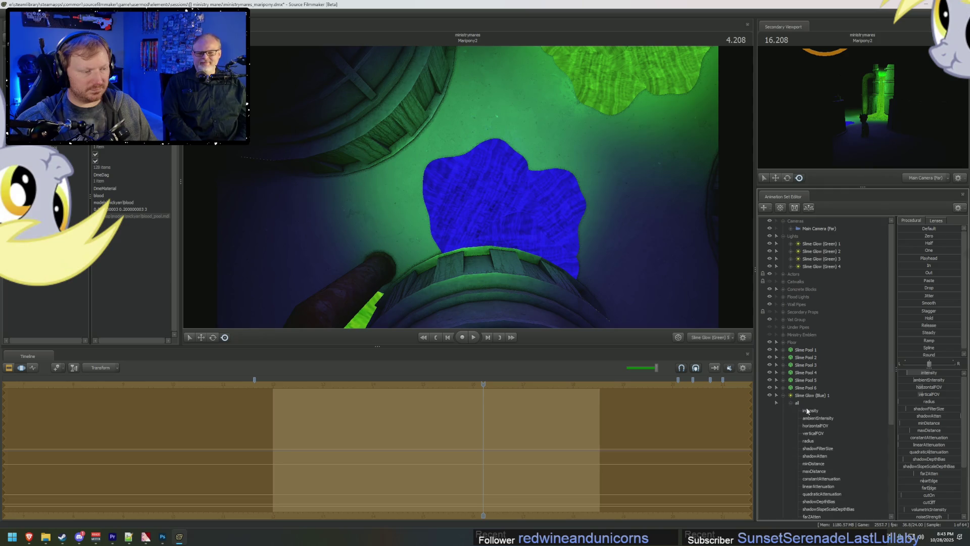
click(819, 472)
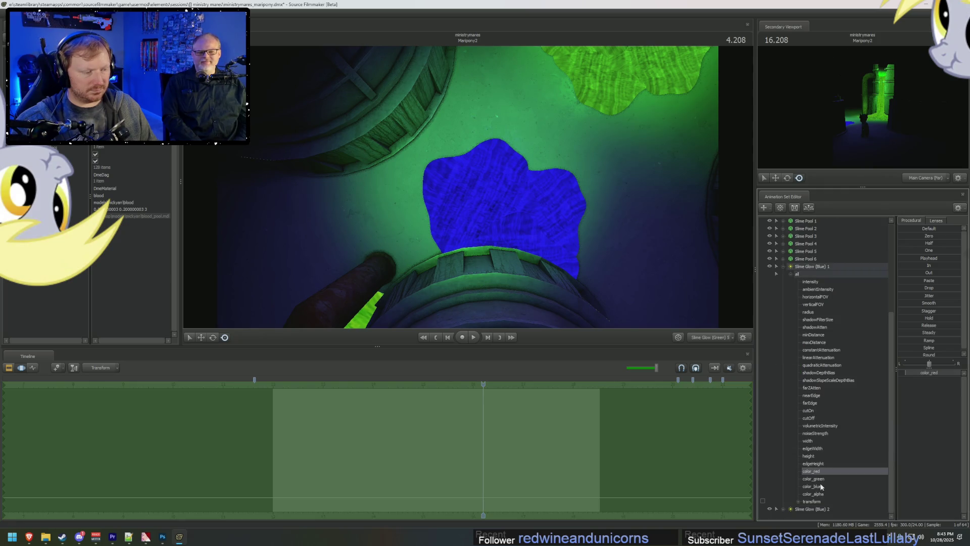
shift+click(820, 486)
click(777, 266)
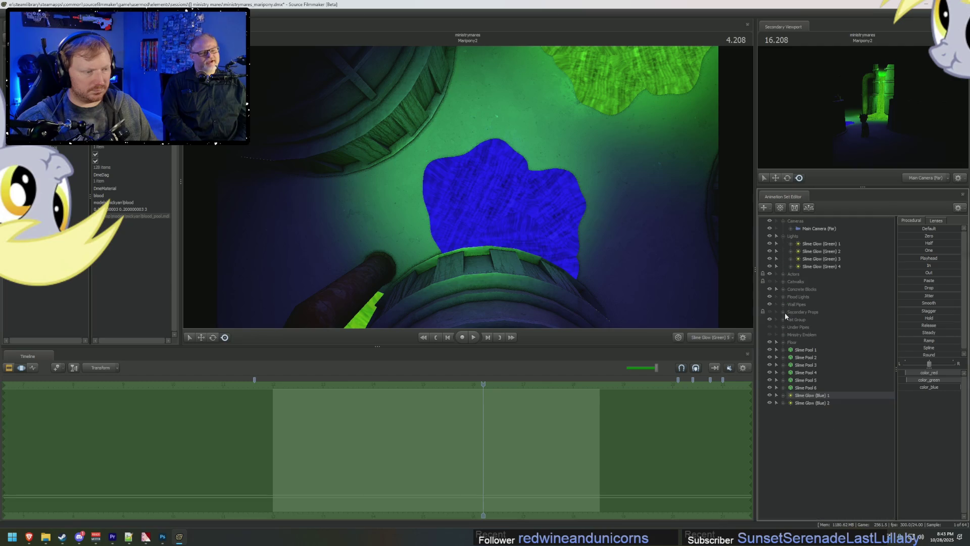
Step: Select Slime Glow (Blue) 2, aim it over the blue pool, and start shifting its colour to blue
click(812, 403)
drag(551, 232, 567, 251)
scroll(925, 488, down, 3)
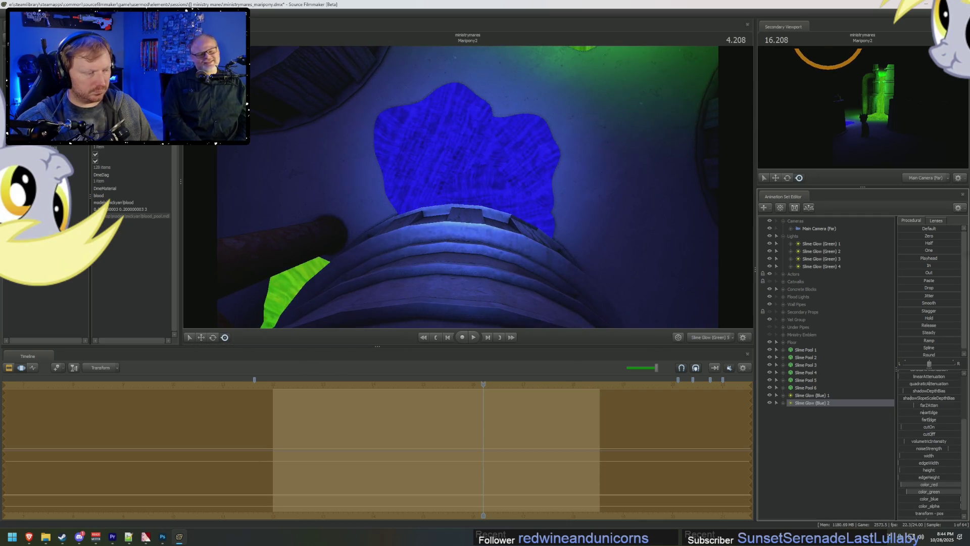
mouse_move(929, 491)
mouse_down()
mouse_move(900, 490)
mouse_move(907, 492)
mouse_up()
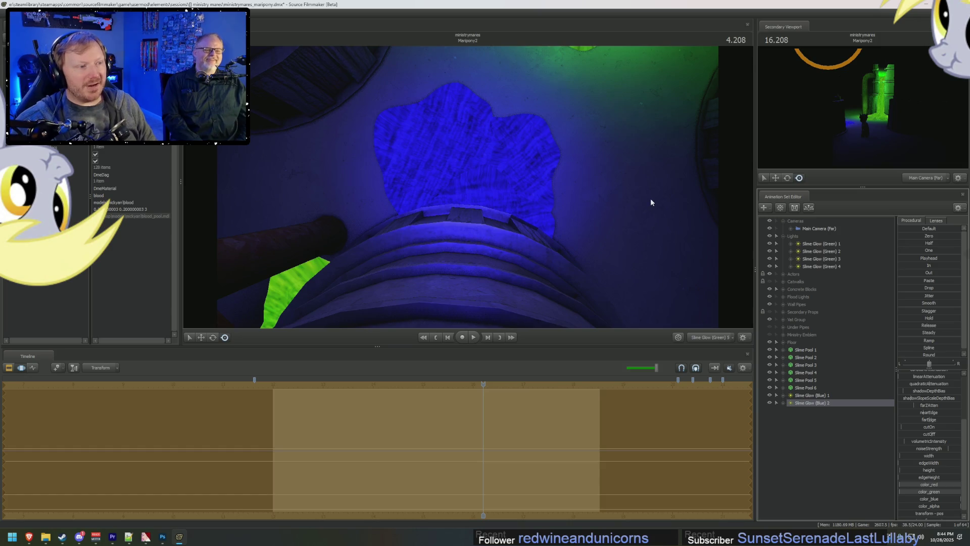
Step: Review the blue-lit pool from Main Camera (Far), moving in close to the slime pipes
key(F2)
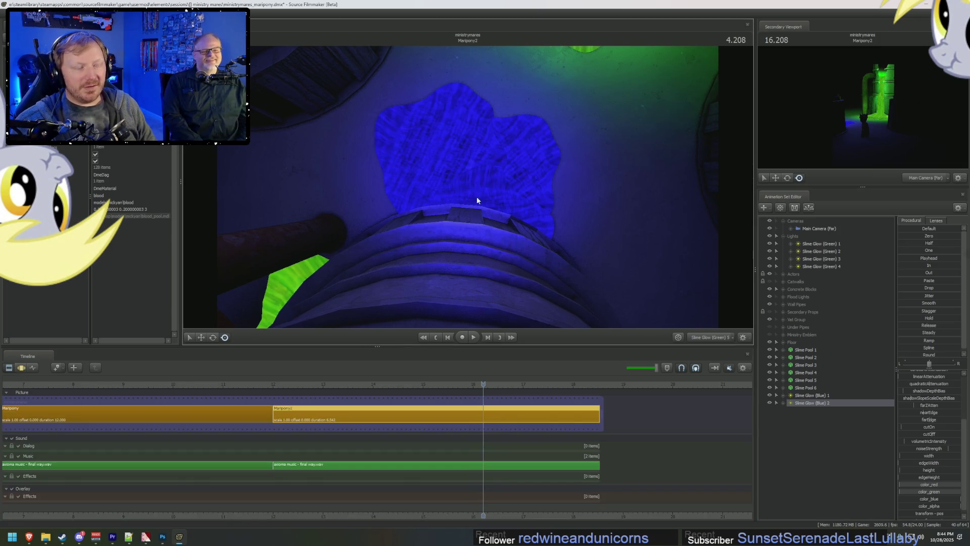
key(F2)
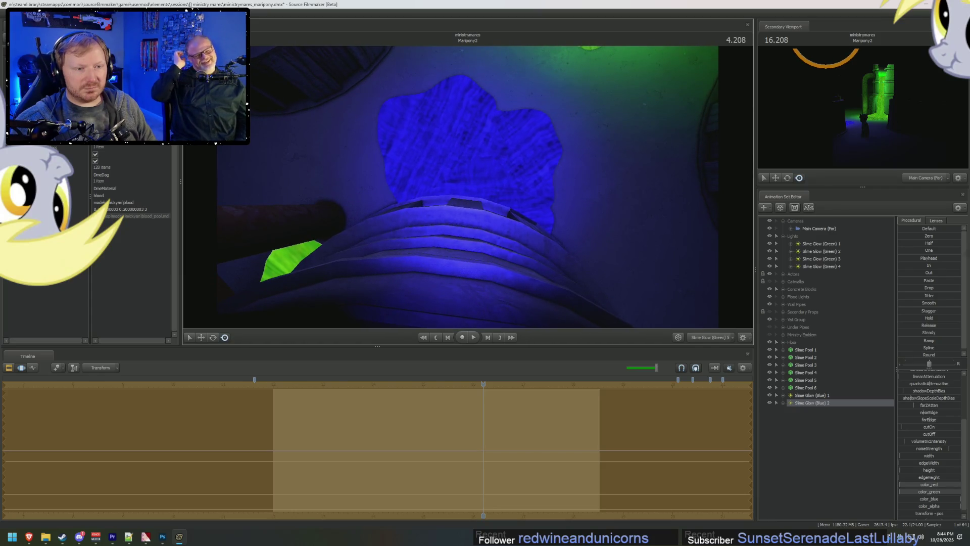
click(712, 338)
ctrl+drag(611, 252, 571, 222)
drag(505, 189, 465, 189)
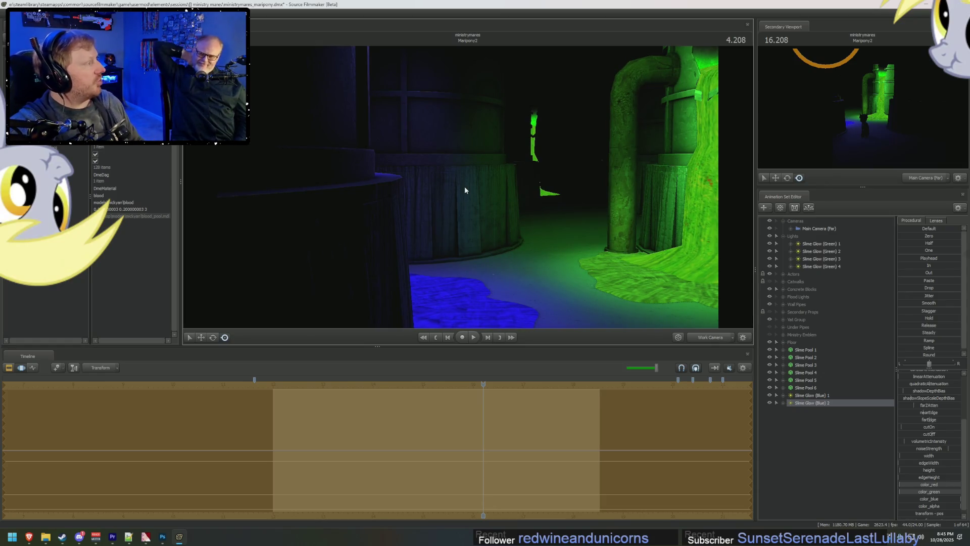
Step: Fly down the corridor, lower a Slime Glow (Blue) 2 value, and look through that light
drag(472, 141, 455, 152)
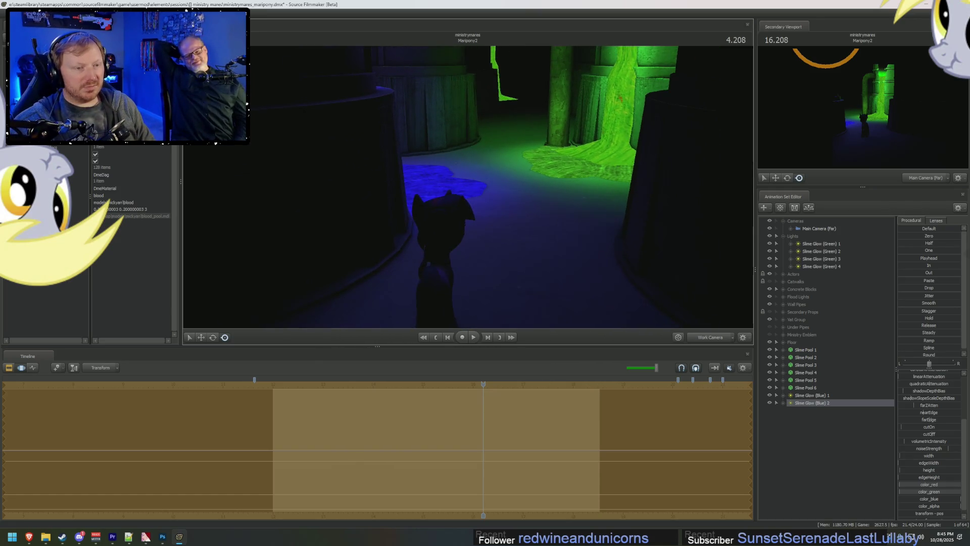
scroll(934, 388, up, 3)
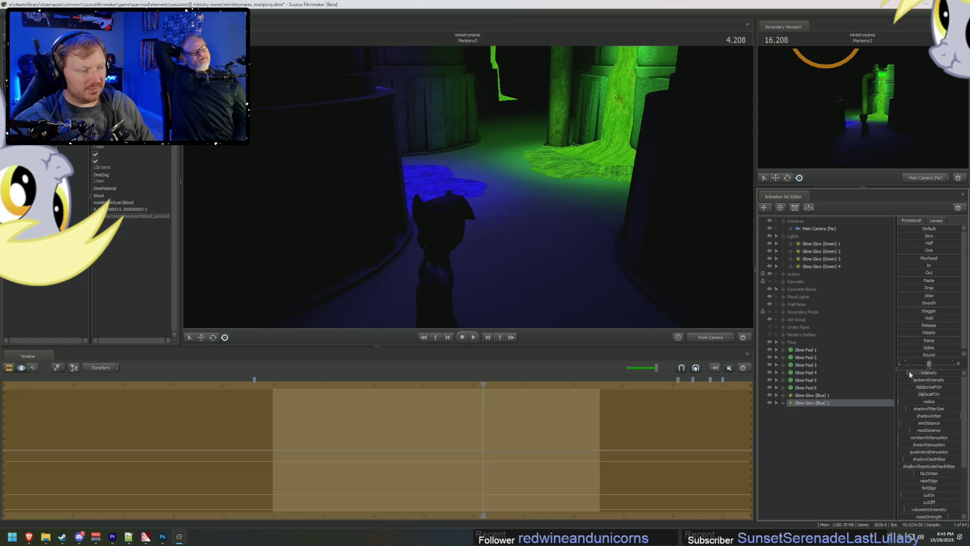
drag(929, 373, 722, 320)
double_click(810, 403)
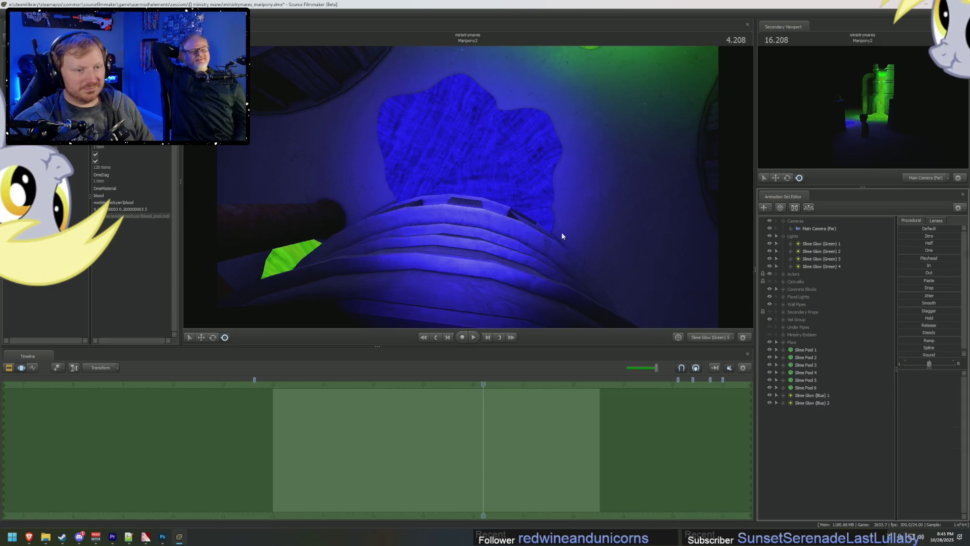
key(F2)
key(F3)
click(811, 403)
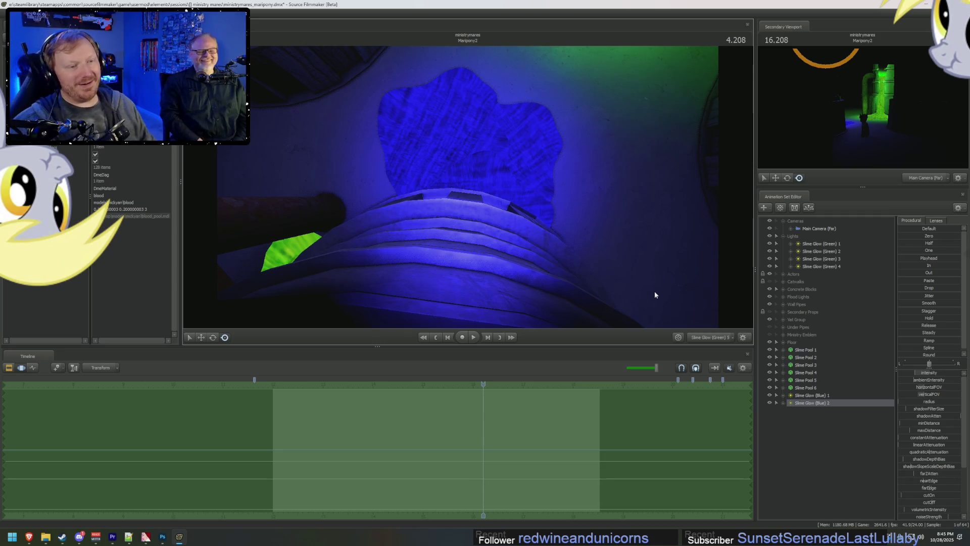
Step: Check the blue light from Main Camera (Far), adjust one of its controls, then return to the work camera
click(706, 338)
key(F2)
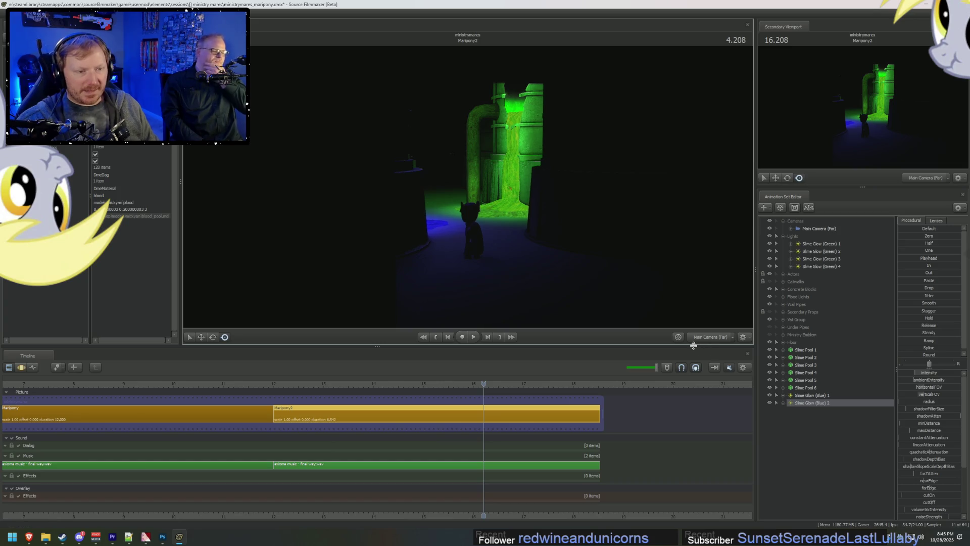
key(F3)
click(926, 386)
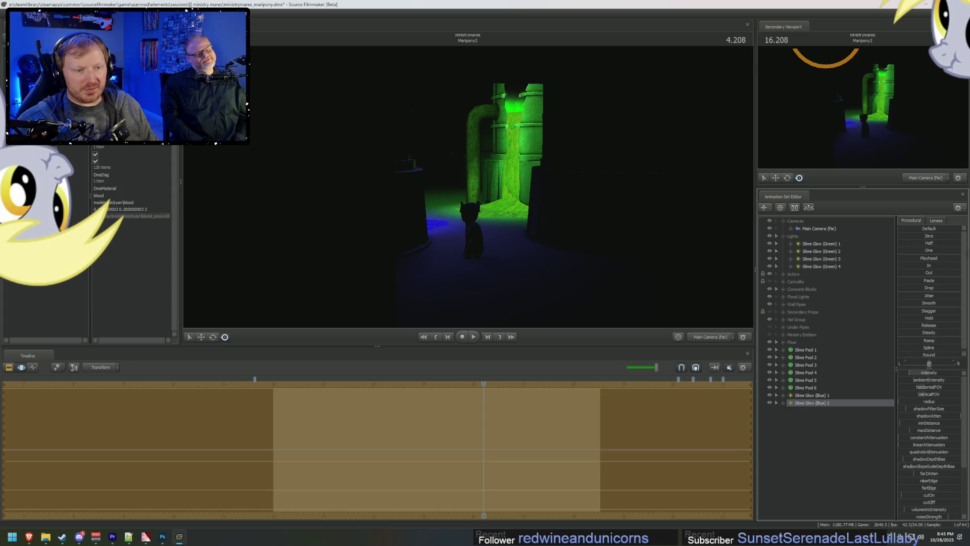
key(F2)
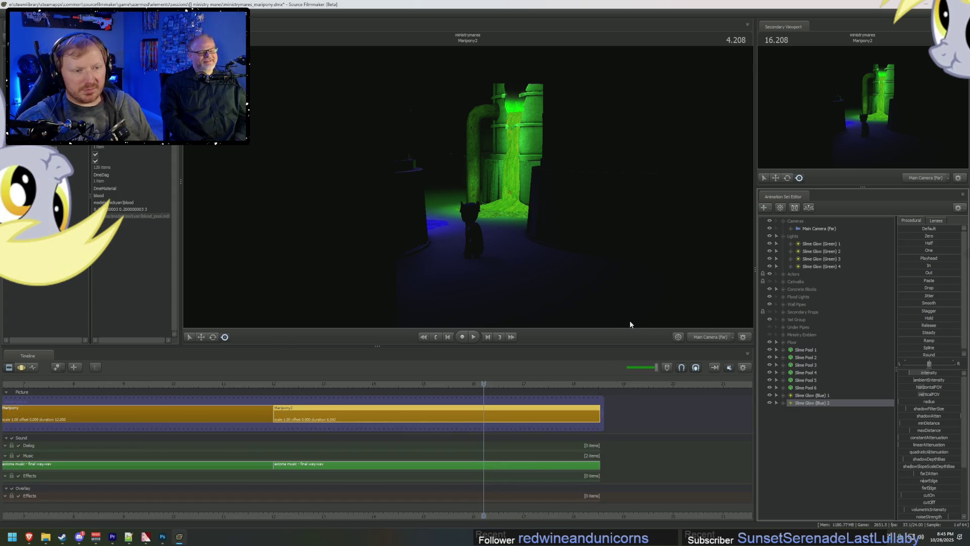
click(707, 337)
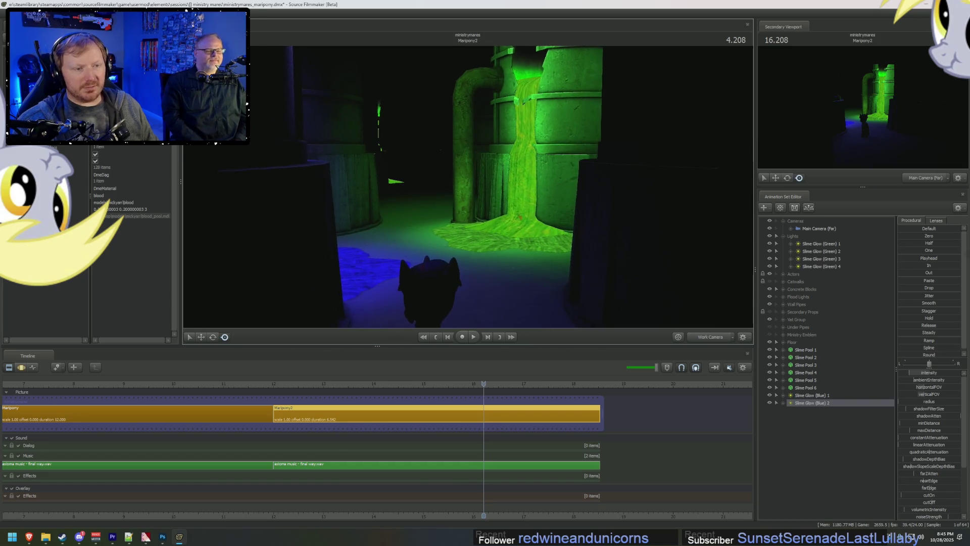
Step: Move Slime Glow (Blue) 1 and Slime Glow (Blue) 2 together into the Lights group
right_click(468, 188)
click(468, 190)
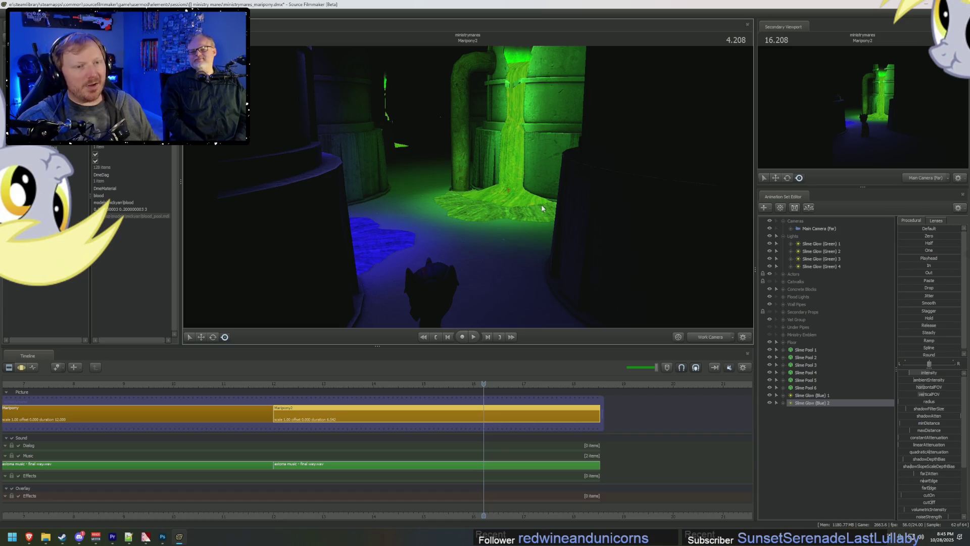
right_click(805, 465)
ctrl+click(818, 396)
drag(818, 397, 800, 238)
click(783, 236)
Step: Add a new light, light17, to the scene
right_click(812, 383)
key(Escape)
click(783, 229)
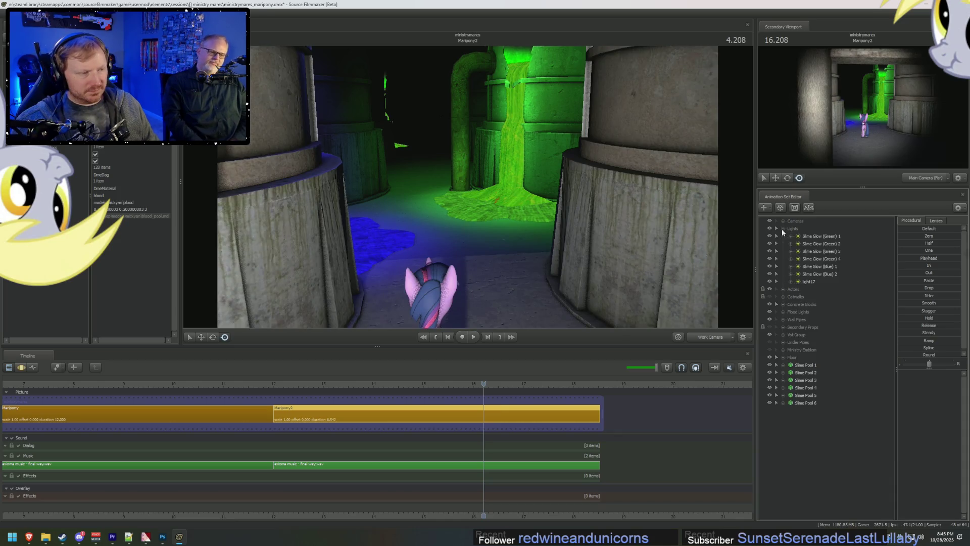
Step: Look through light17, aim it down onto the green slime vats, and lower its intensity
double_click(808, 279)
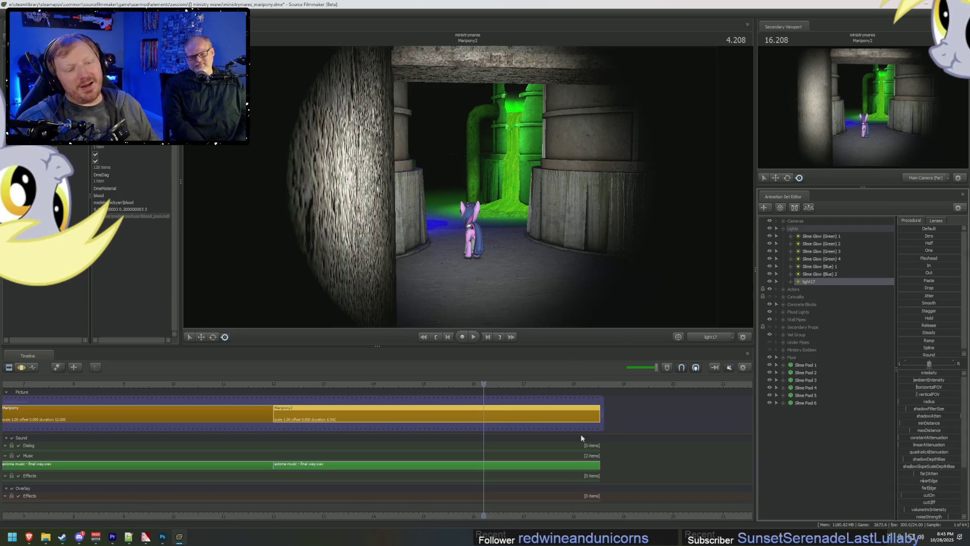
drag(467, 202, 434, 177)
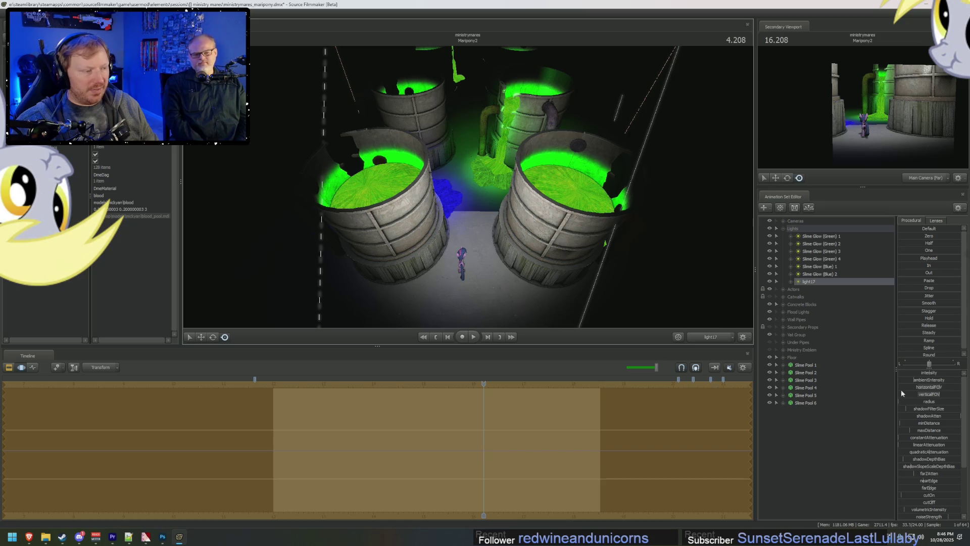
drag(930, 376, 912, 376)
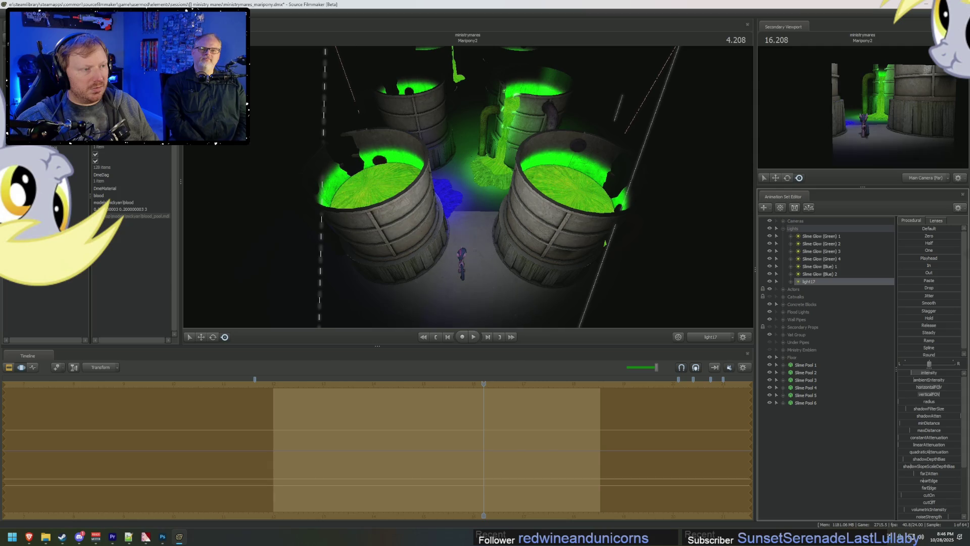
key(F2)
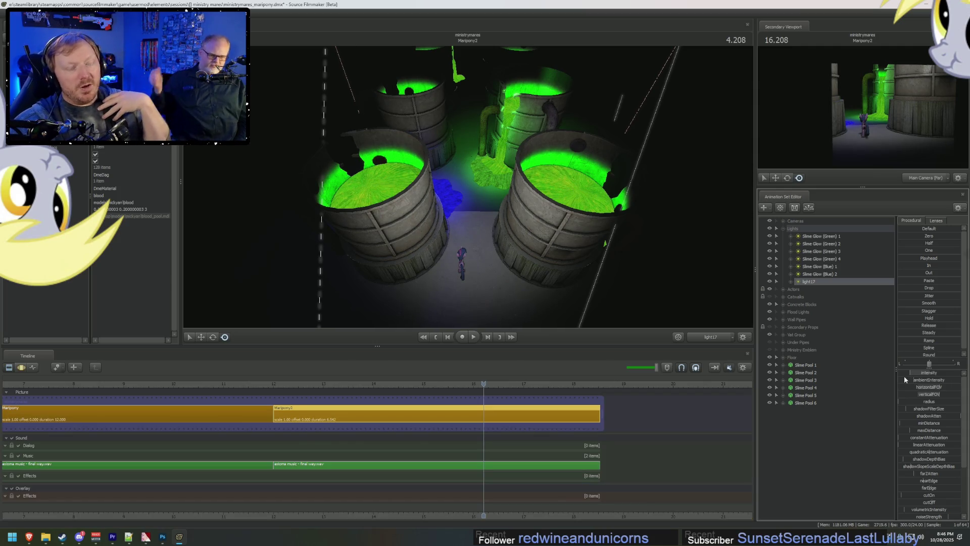
key(F3)
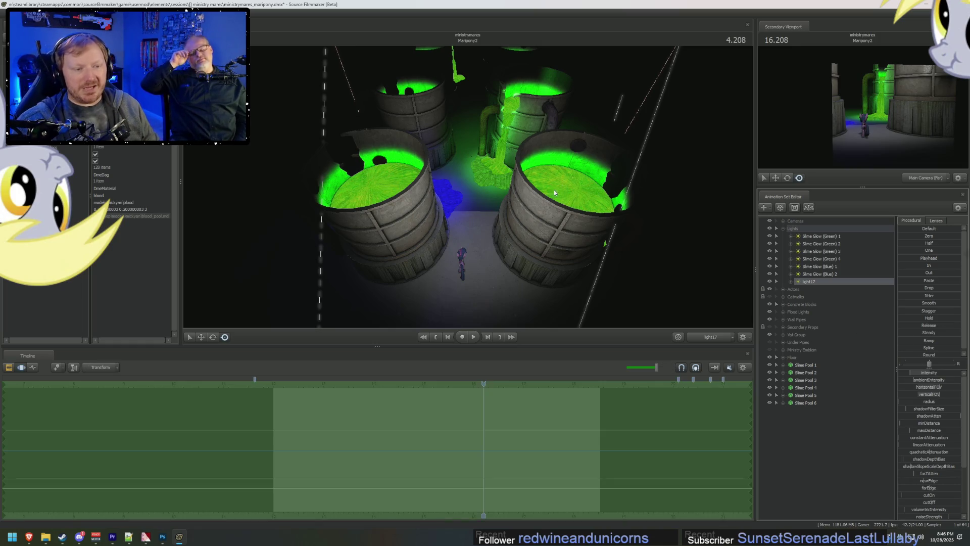
Step: Reposition light17 above the vats and bring up its rename option
drag(468, 188, 468, 187)
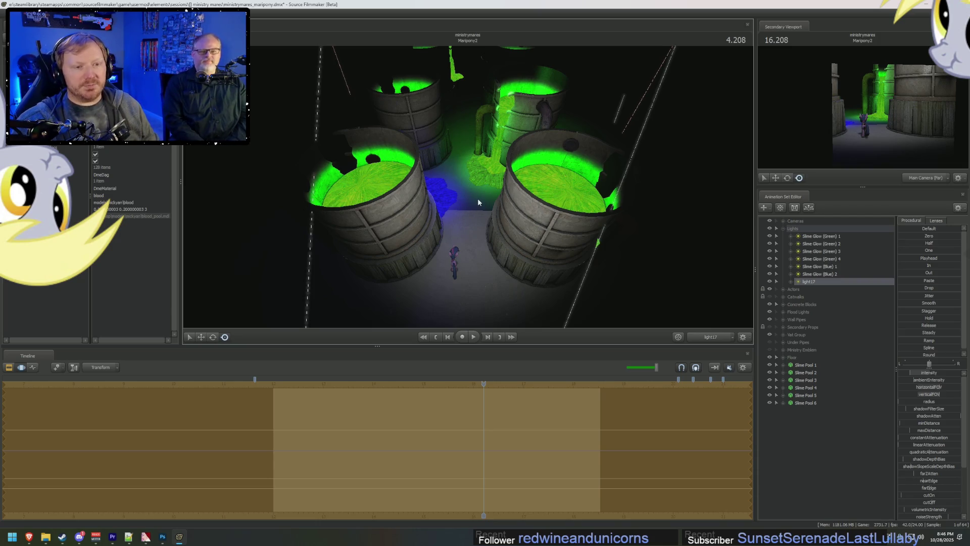
drag(478, 198, 478, 198)
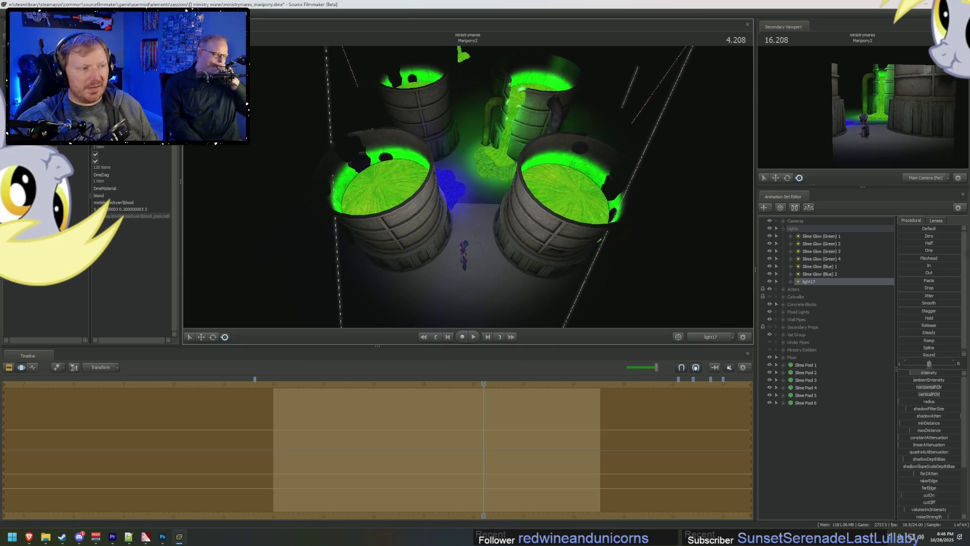
right_click(813, 282)
click(828, 286)
text(Spot Li)
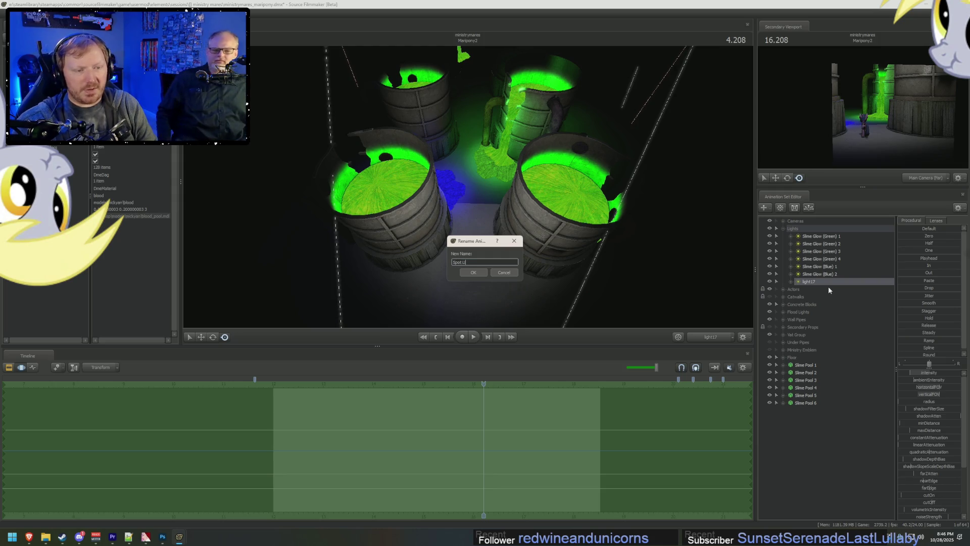
Step: Rename light17 to Spot Light 1 and paste a duplicate of it
text(ght 1)
key(Return)
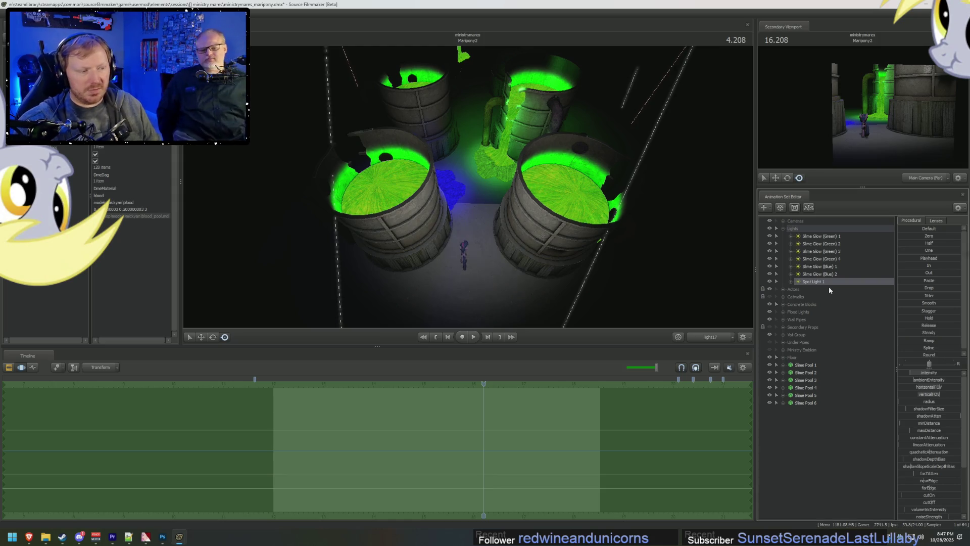
right_click(844, 282)
click(853, 291)
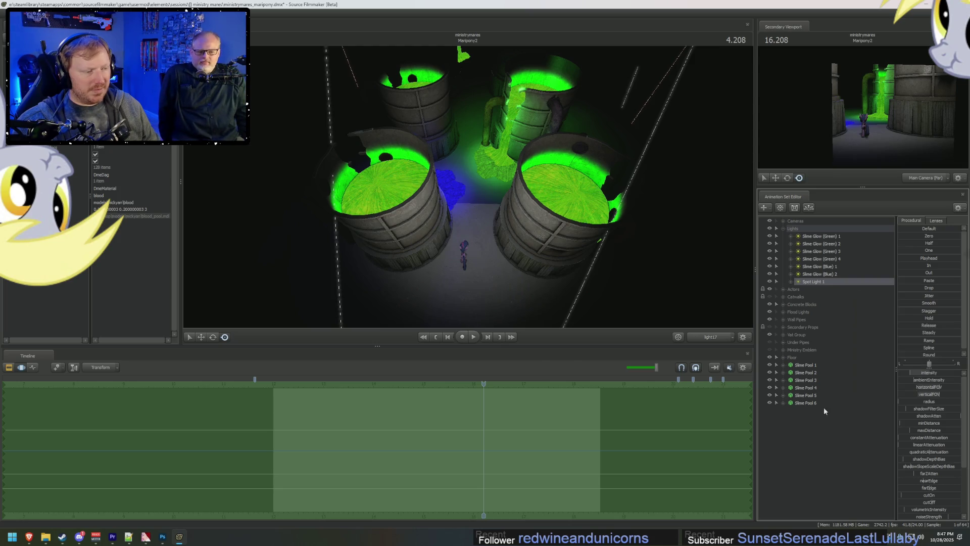
right_click(823, 435)
click(849, 475)
Step: Rename the copy Ambient Light 1, fly it above the vats, and shorten its maxDistance
right_click(813, 415)
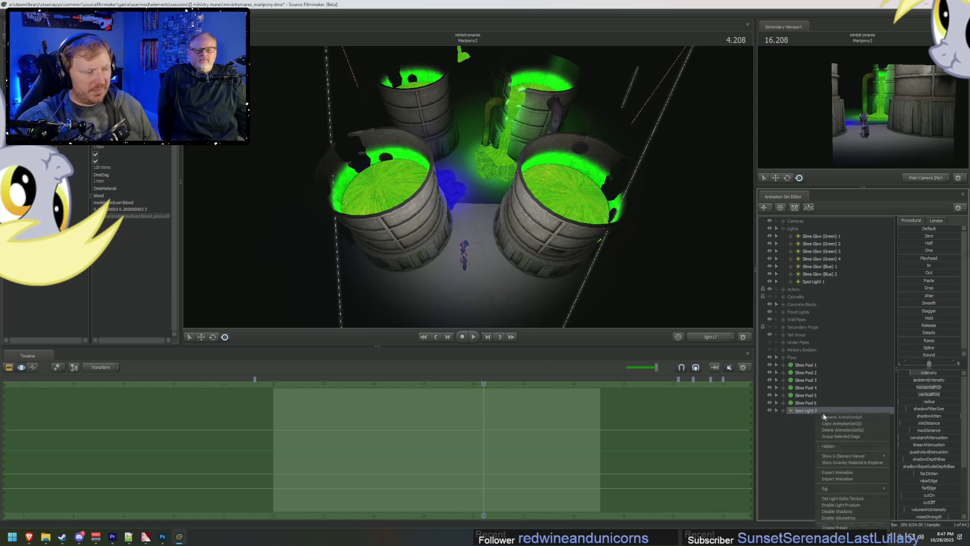
click(854, 462)
text(Ambien)
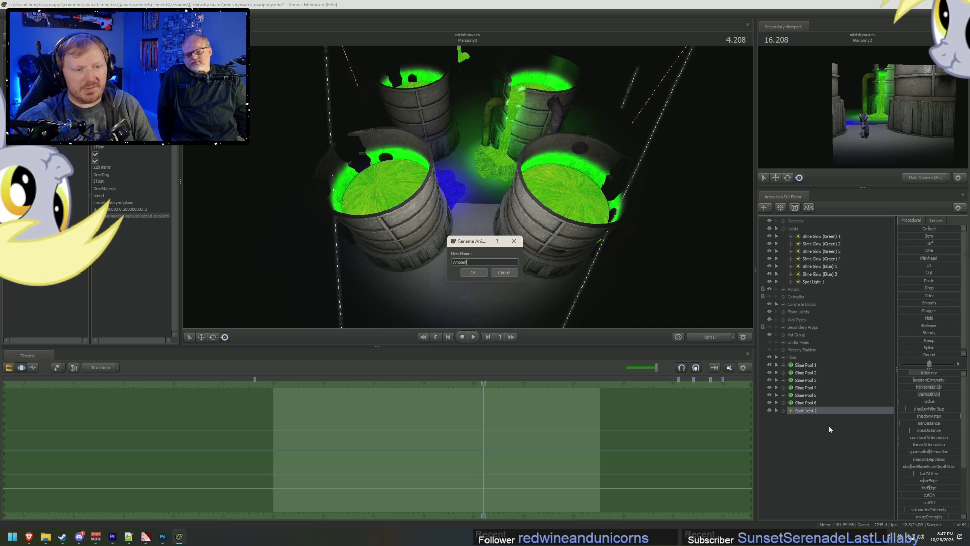
text(t Light 1)
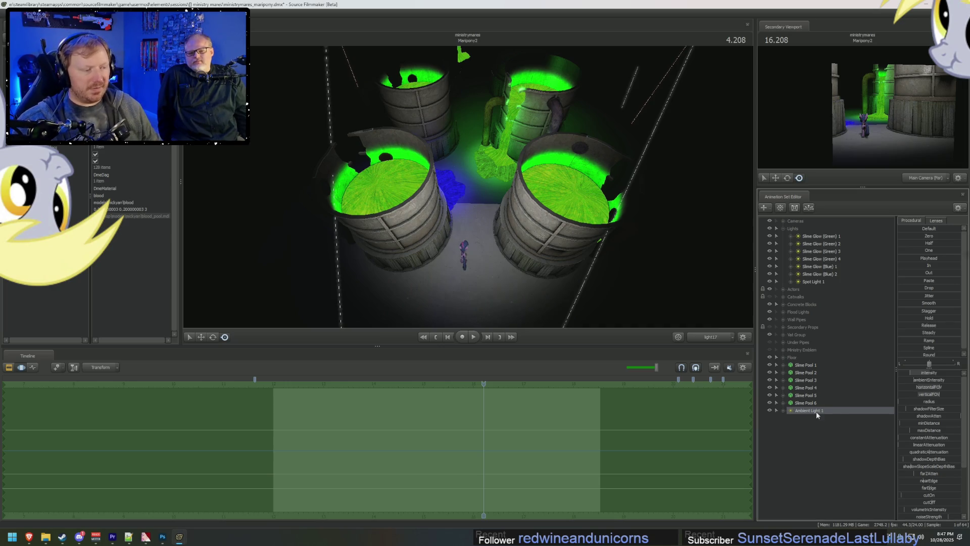
mouse_move(422, 153)
mouse_down()
mouse_move(425, 187)
mouse_move(454, 223)
mouse_move(495, 114)
mouse_up()
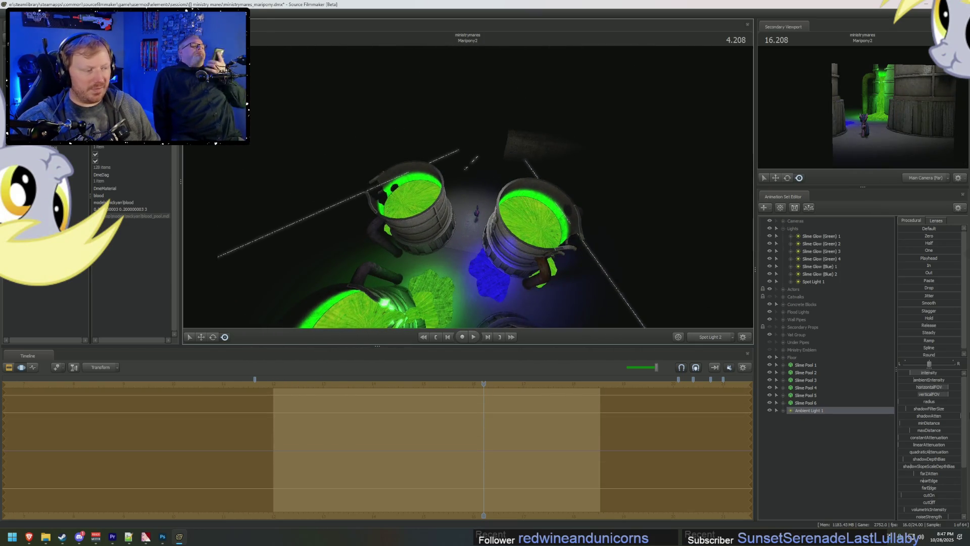
click(917, 473)
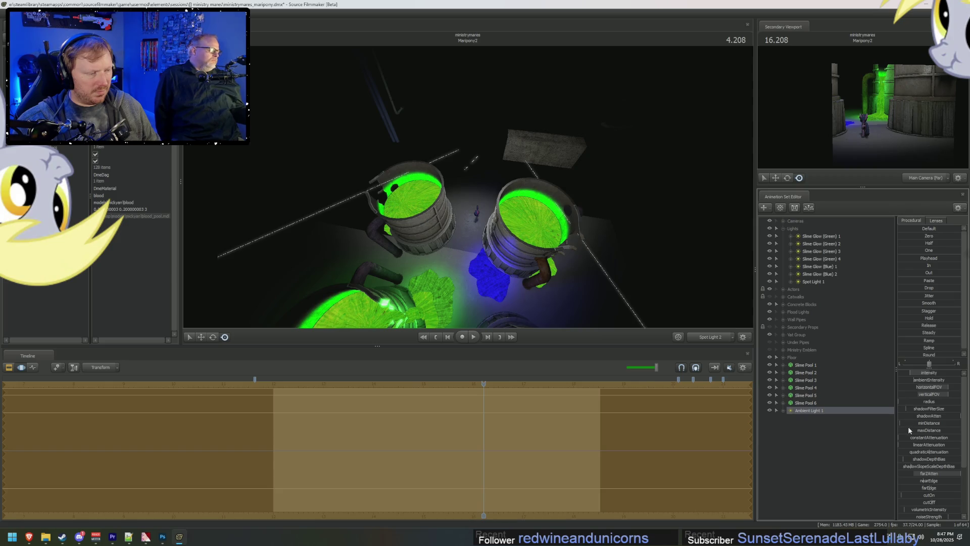
click(908, 430)
drag(929, 430, 918, 430)
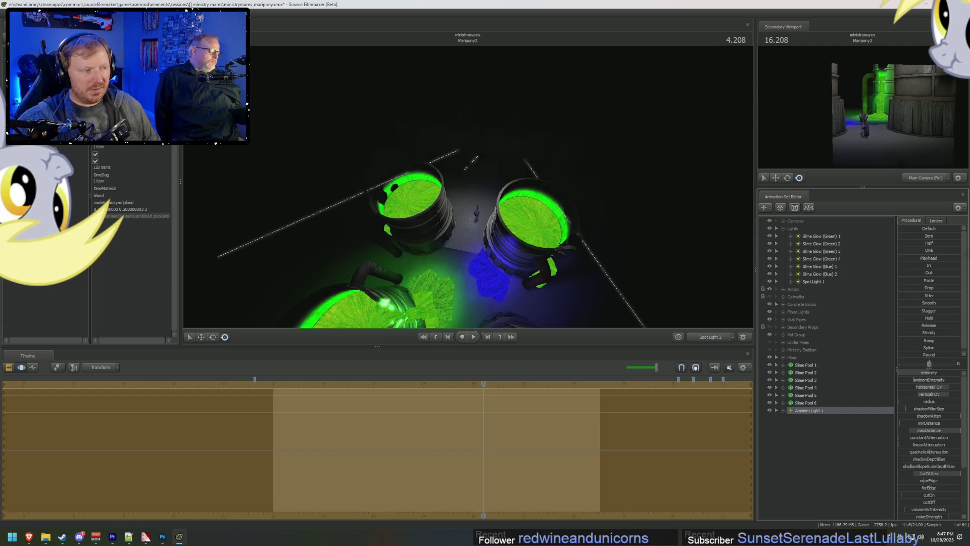